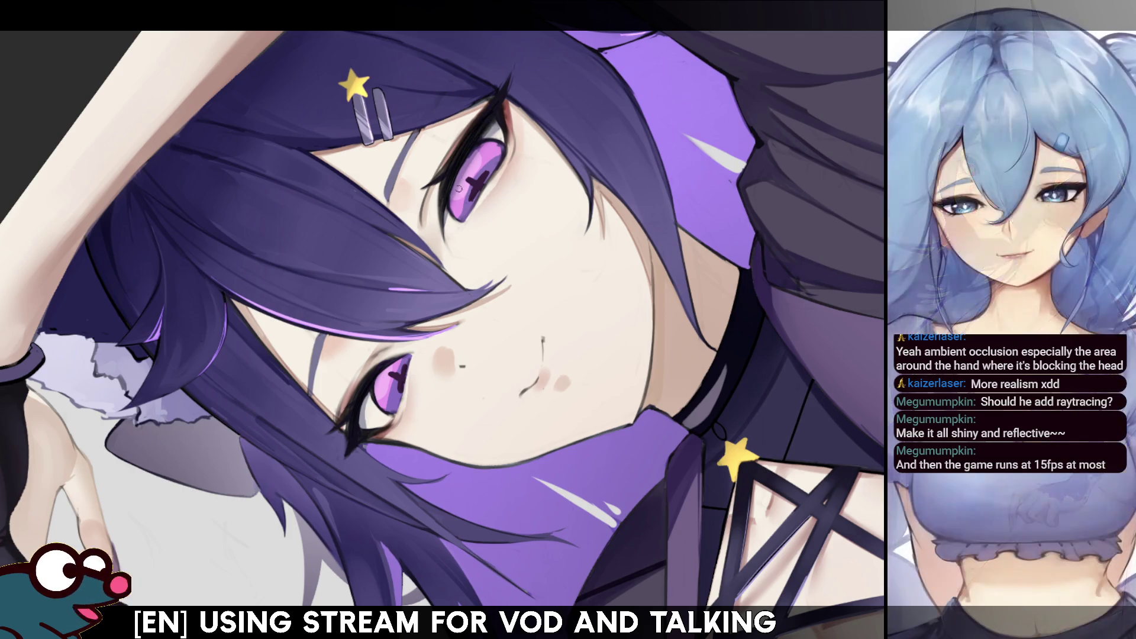
# Mirror the canvas view back and forth to check the face, then tilt it toward the eye
pyautogui.press('h')
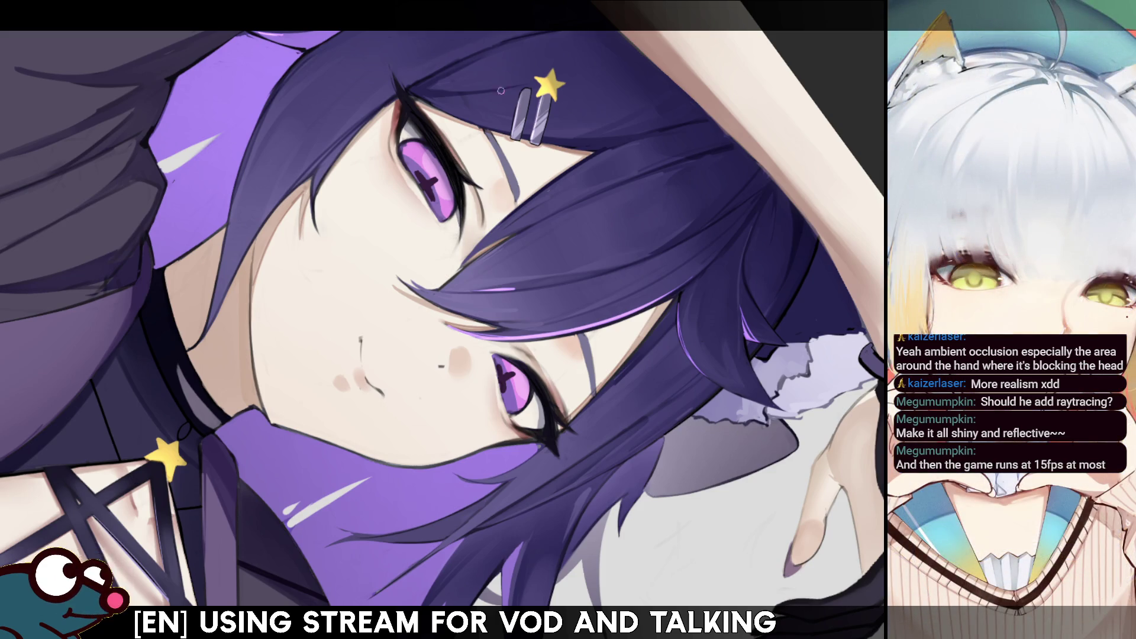
pyautogui.press('h')
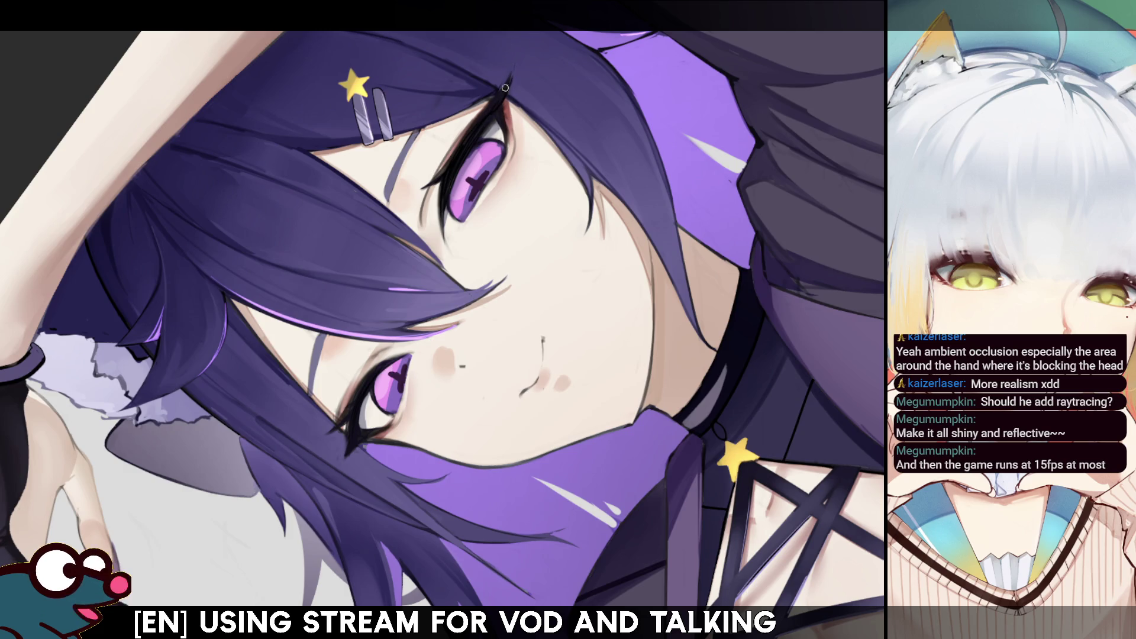
pyautogui.press('h')
pyautogui.press('h')
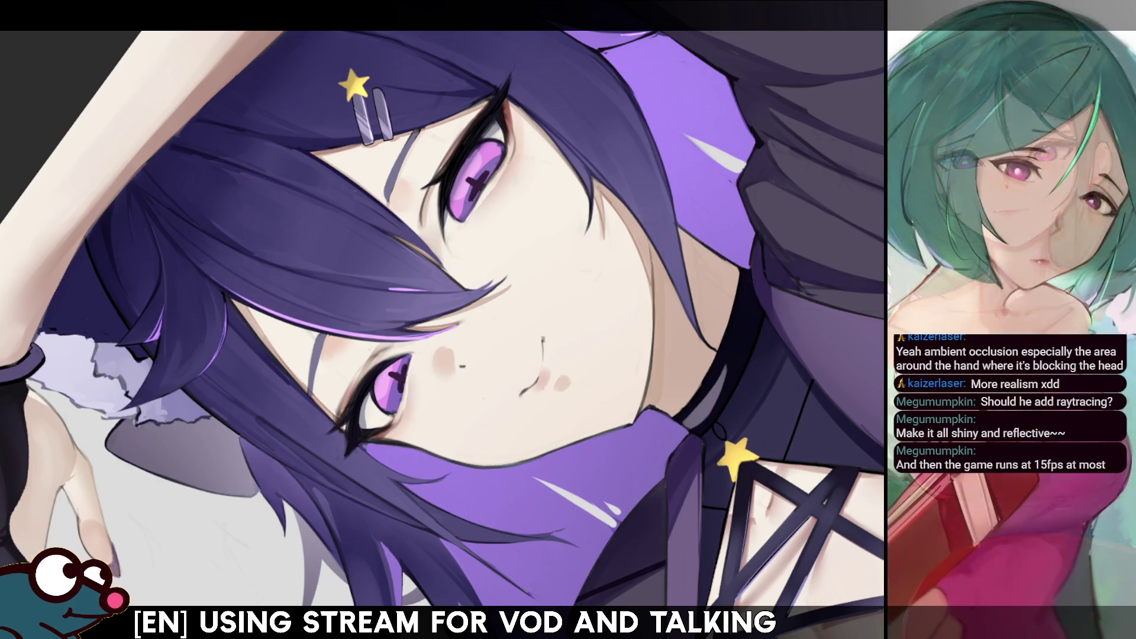
pyautogui.press('Delete')
pyautogui.press('Delete')
pyautogui.press('Delete')
# Lasso-select along the outer edge of the eye beside the star hairclip, redoing the selection once
pyautogui.moveTo(361, 182)
pyautogui.mouseDown()
pyautogui.moveTo(351, 220)
pyautogui.moveTo(349, 184)
pyautogui.moveTo(348, 231)
pyautogui.mouseUp()
pyautogui.moveTo(355, 181); pyautogui.dragTo(350, 240)
pyautogui.hotkey('ctrl', 'd')
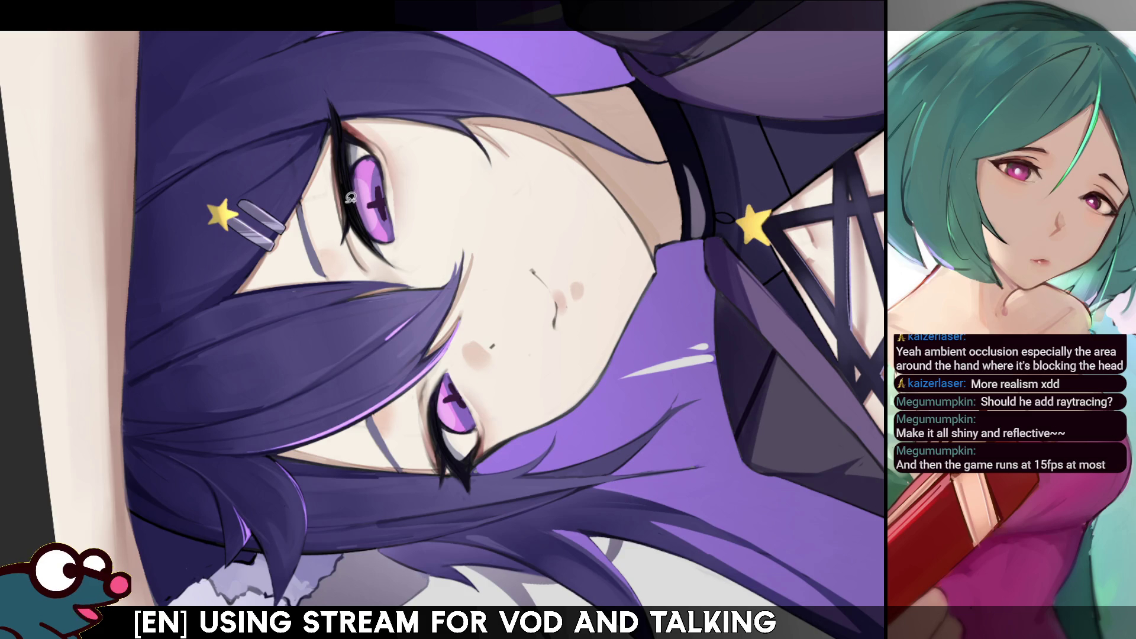
pyautogui.moveTo(349, 228); pyautogui.dragTo(353, 221)
pyautogui.moveTo(351, 176); pyautogui.dragTo(351, 177)
pyautogui.press('b')
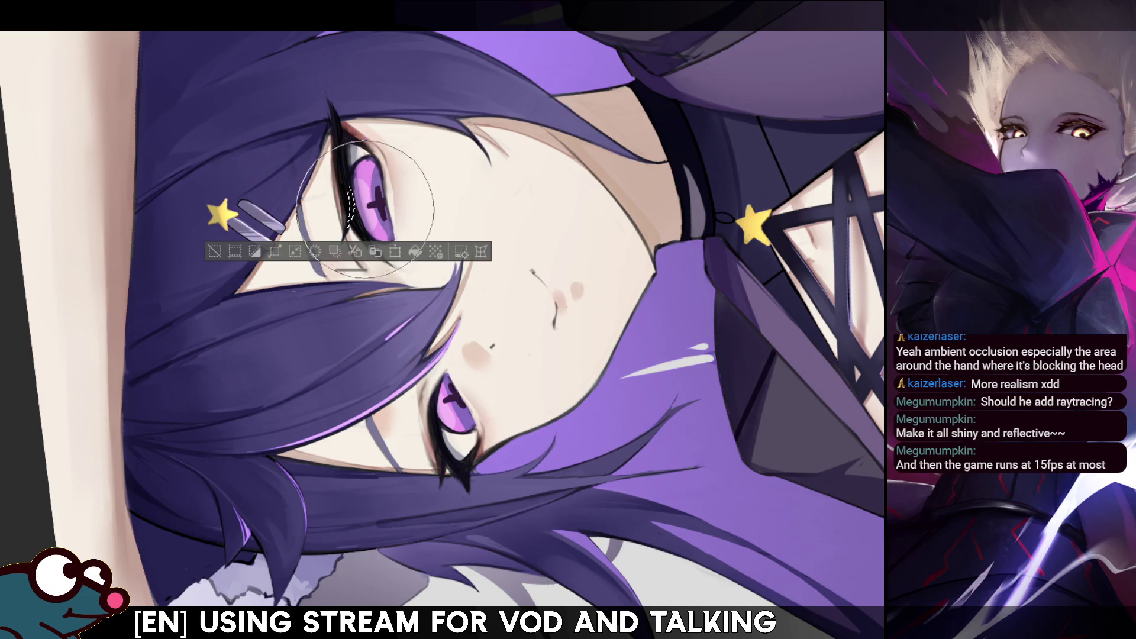
pyautogui.hotkey('ctrl', 'd')
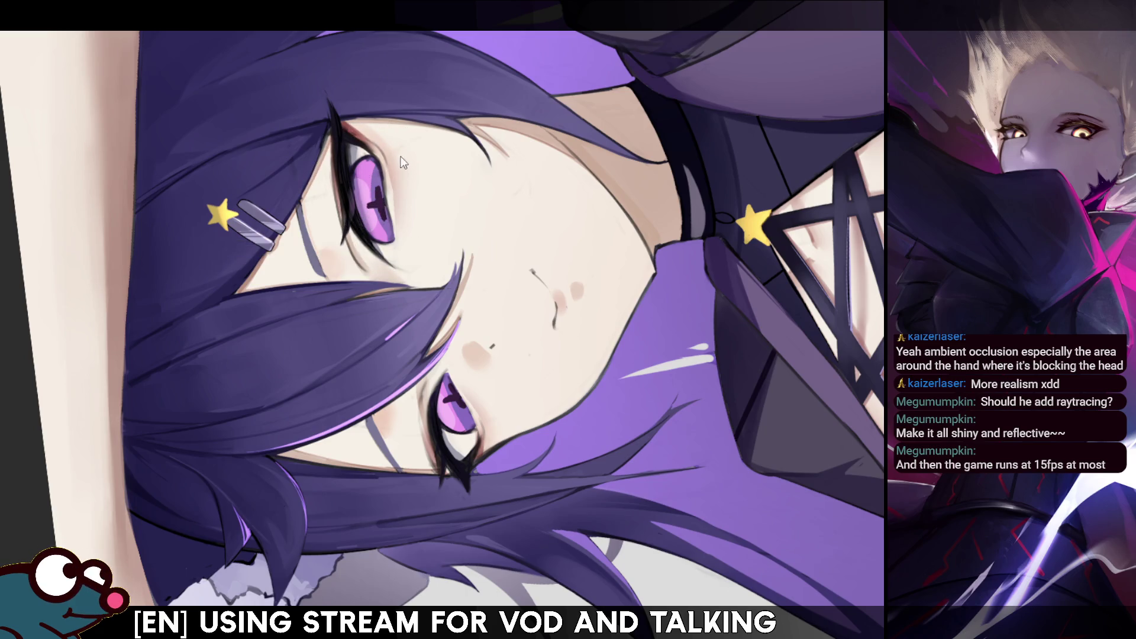
# Recheck the eye in mirrored view, clear the selection, and redraw the outer eyelid line darker and thicker
pyautogui.press('h')
pyautogui.press('h')
pyautogui.hotkey('ctrl', 'shift', 'd')
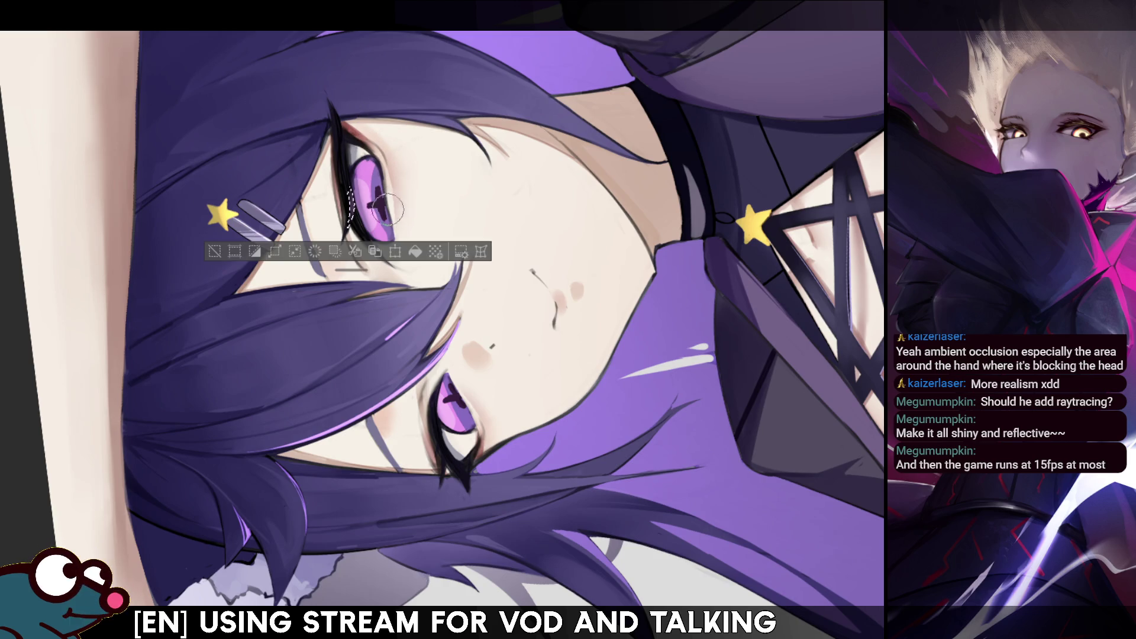
pyautogui.hotkey('ctrl', 'd')
pyautogui.press('h')
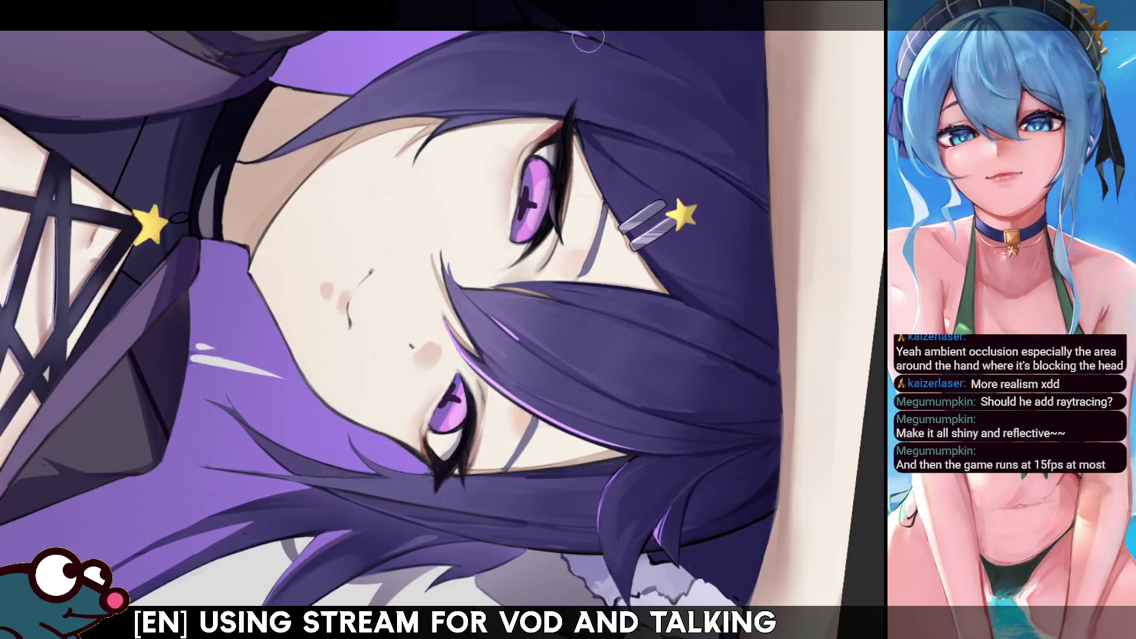
pyautogui.press('h')
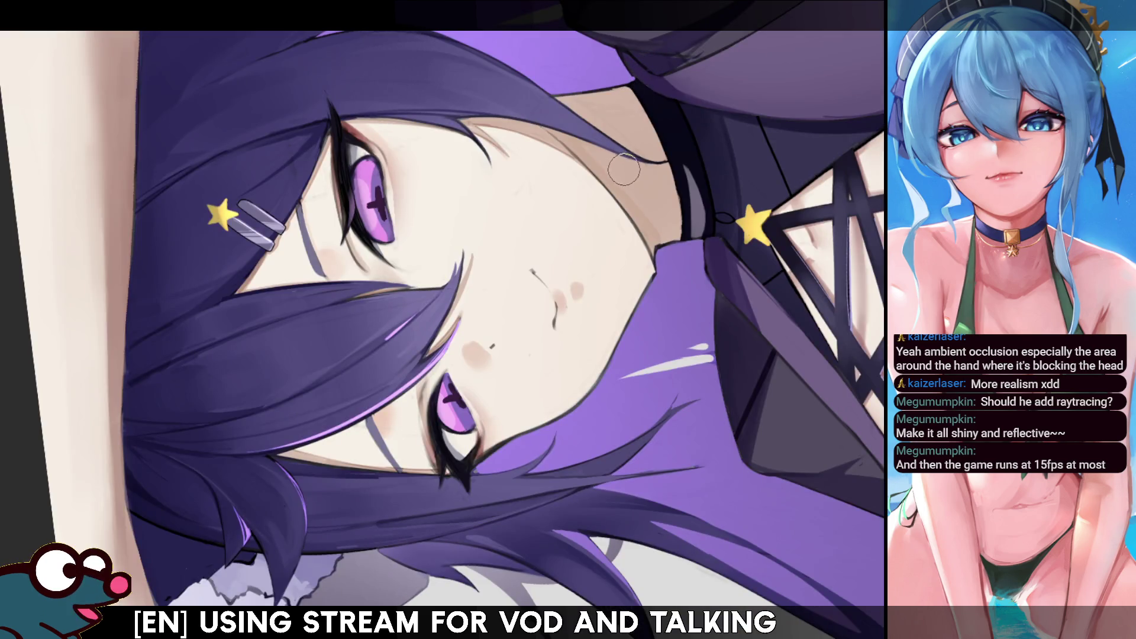
pyautogui.hotkey('ctrl', 'shift', 'd')
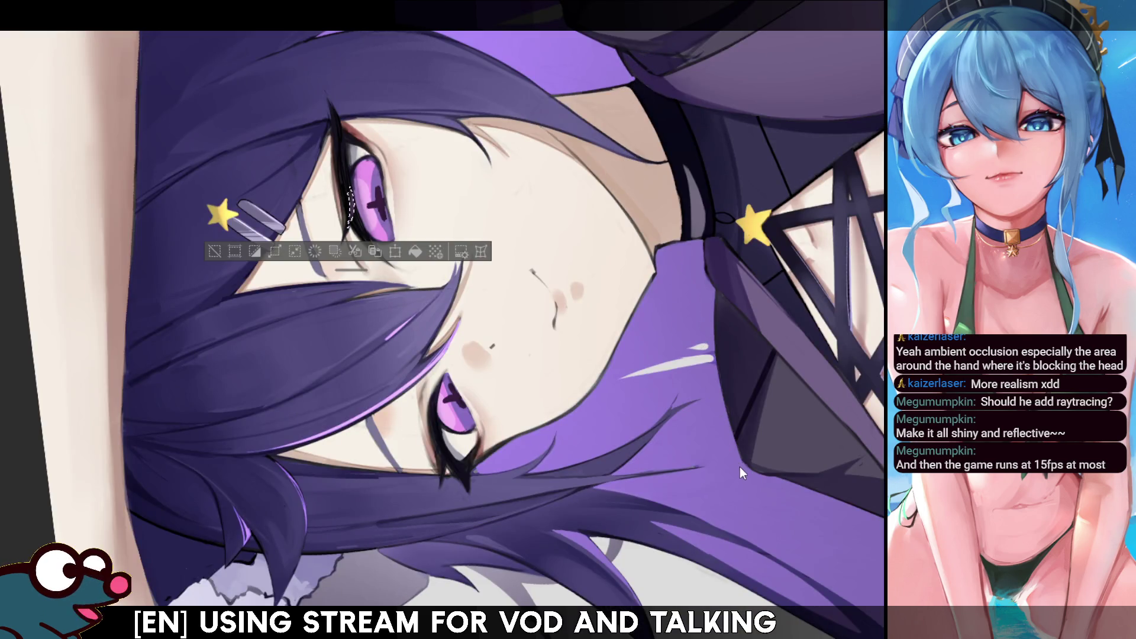
pyautogui.hotkey('ctrl', 'd')
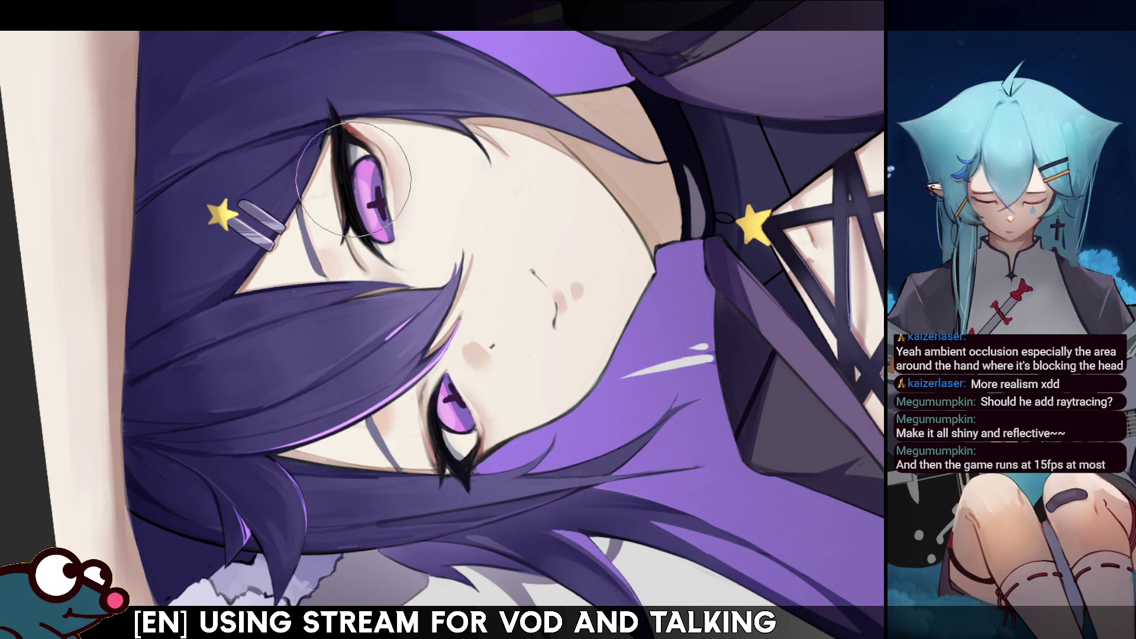
pyautogui.moveTo(349, 210); pyautogui.dragTo(342, 145)
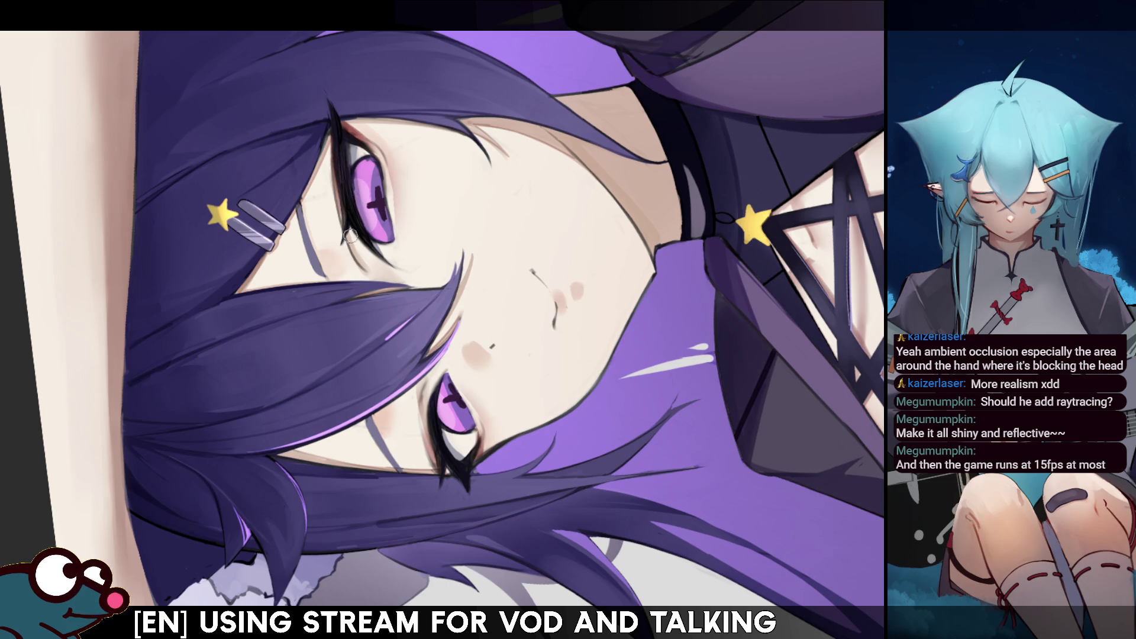
pyautogui.hotkey('ctrl', '0')
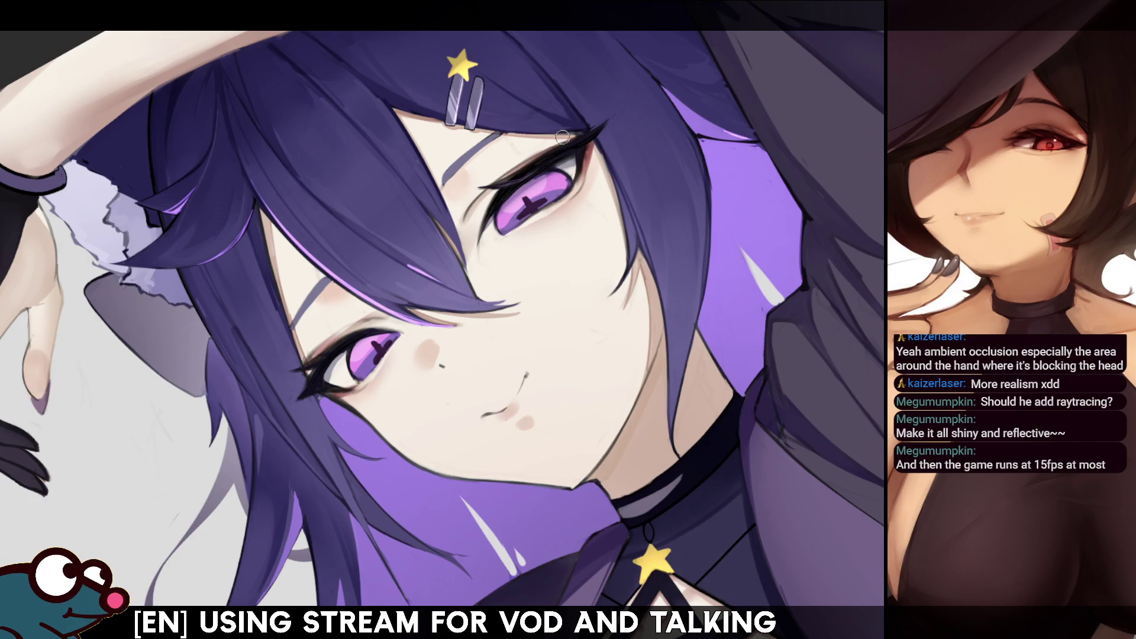
pyautogui.press('m')
pyautogui.press('m')
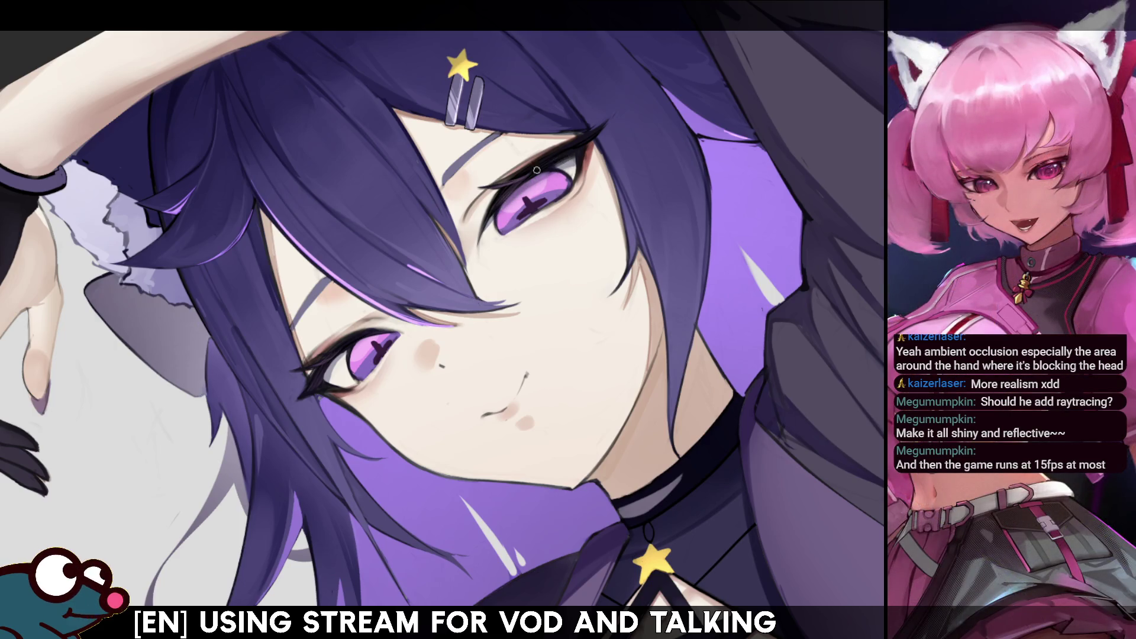
pyautogui.press('h')
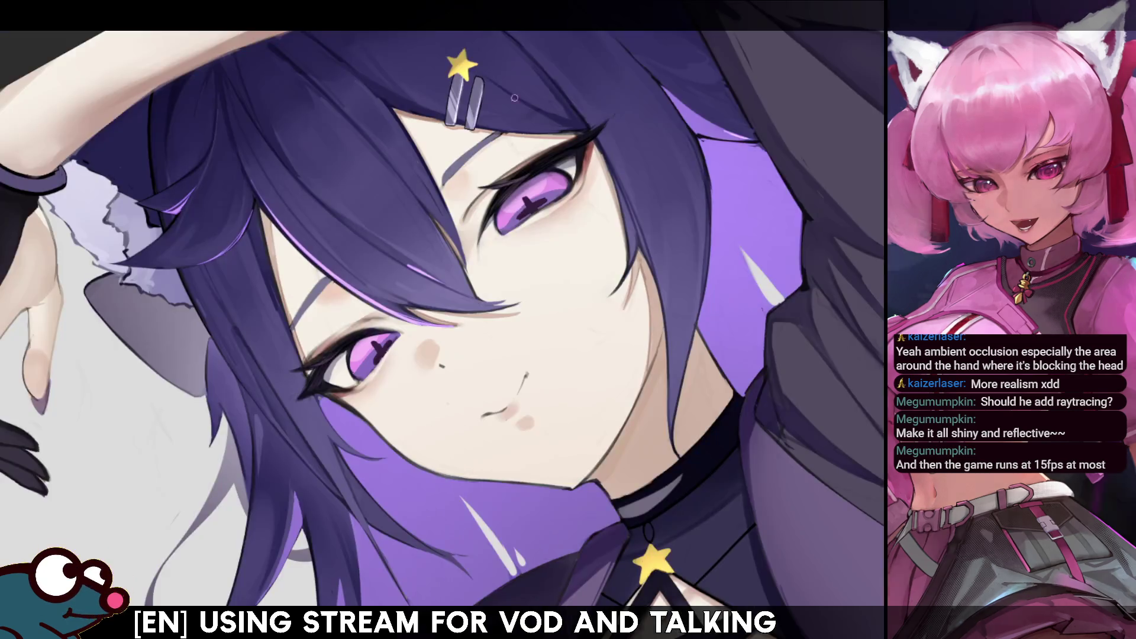
pyautogui.press('h')
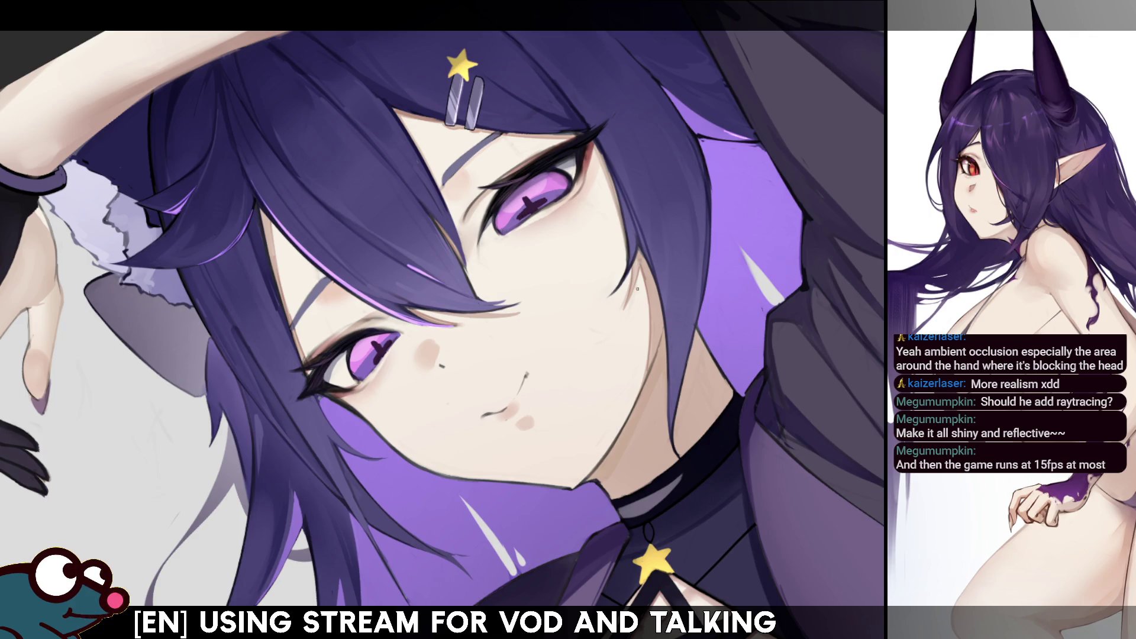
pyautogui.press('h')
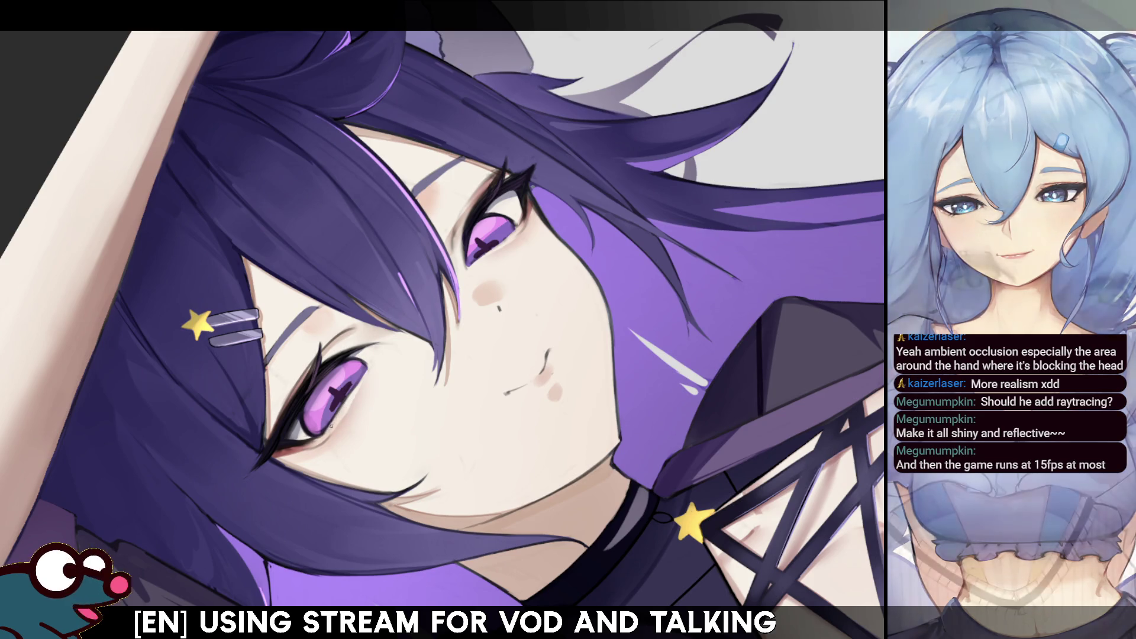
pyautogui.press('h')
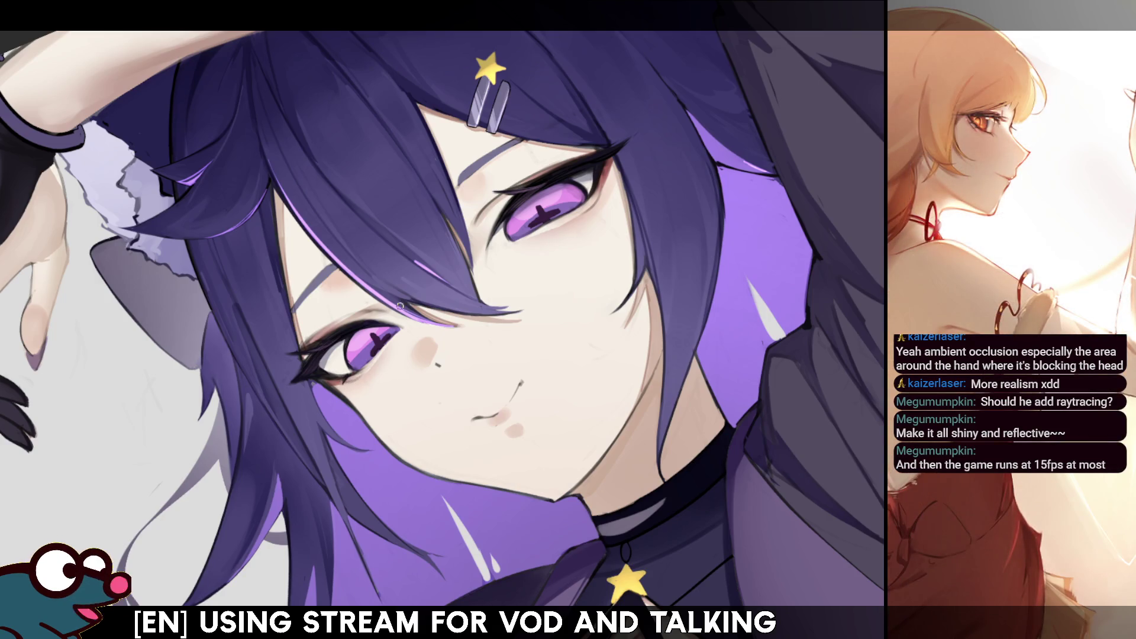
pyautogui.press('h')
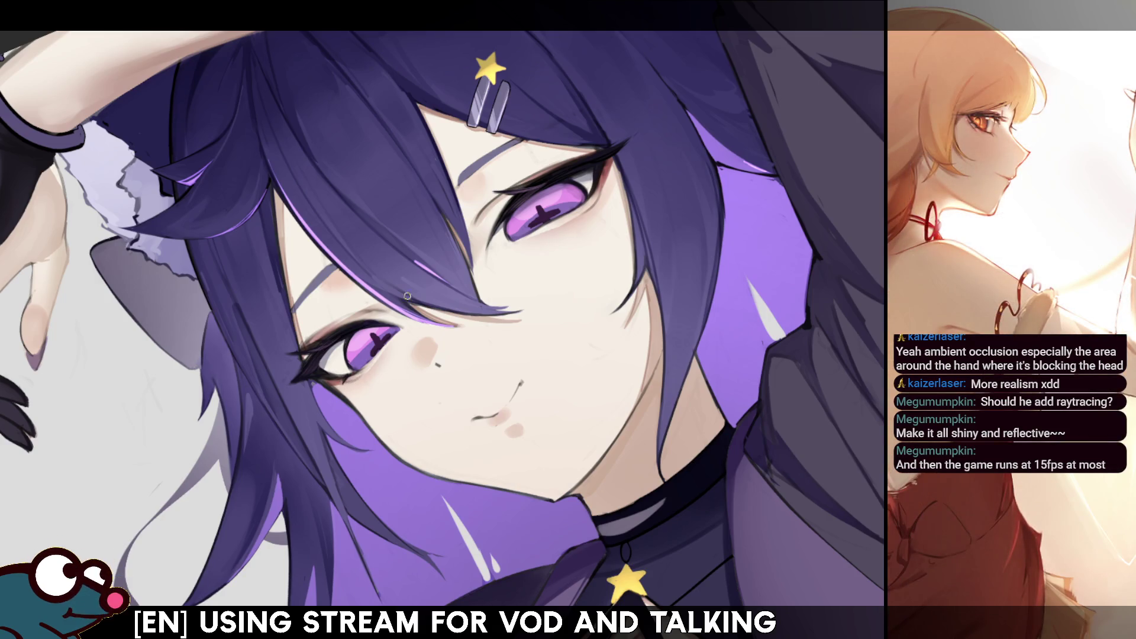
pyautogui.press('h')
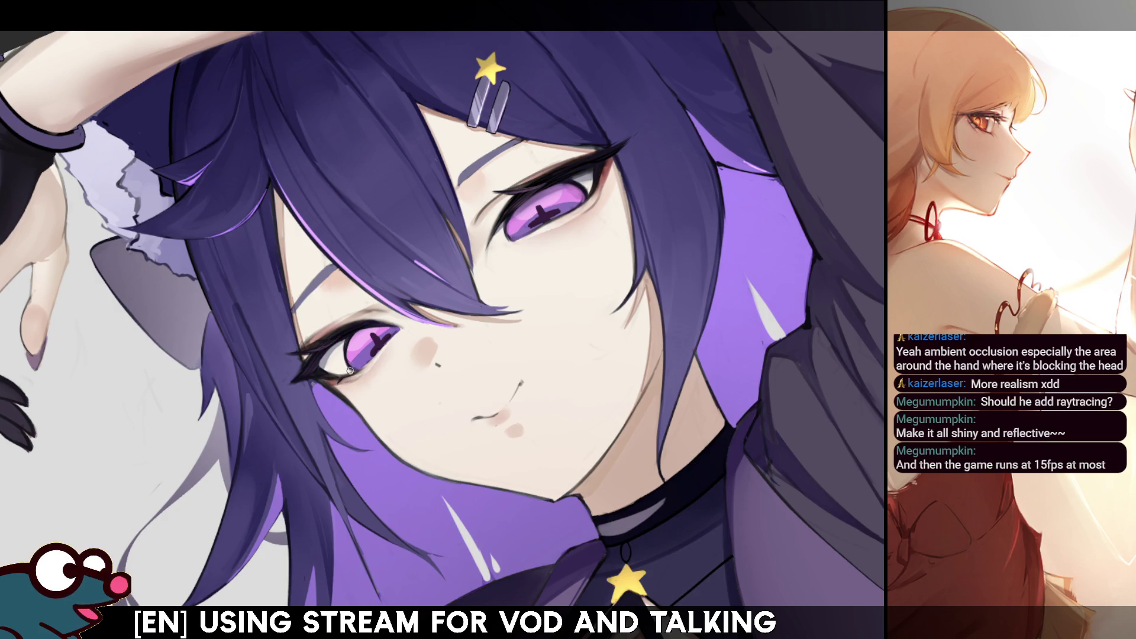
pyautogui.press('h')
pyautogui.press('h')
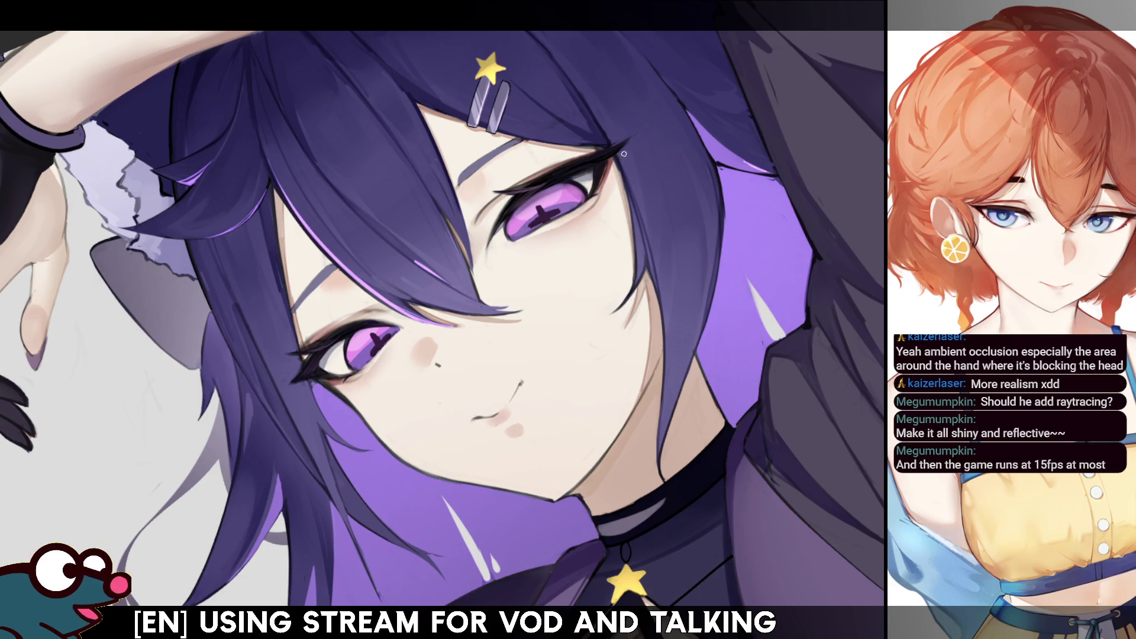
pyautogui.press('h')
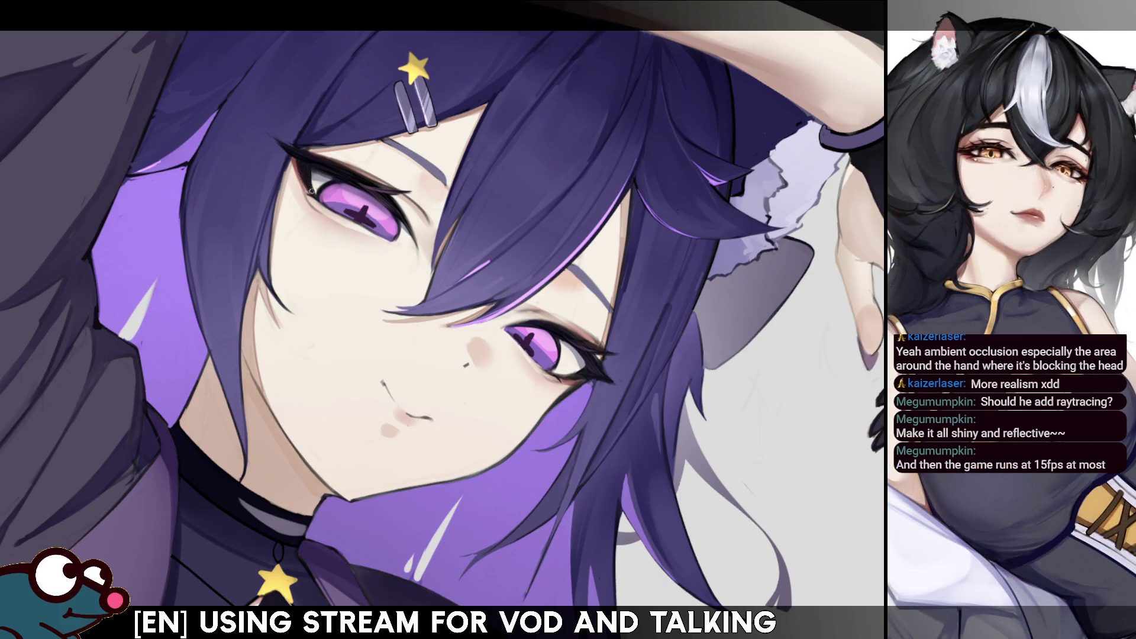
pyautogui.press('h')
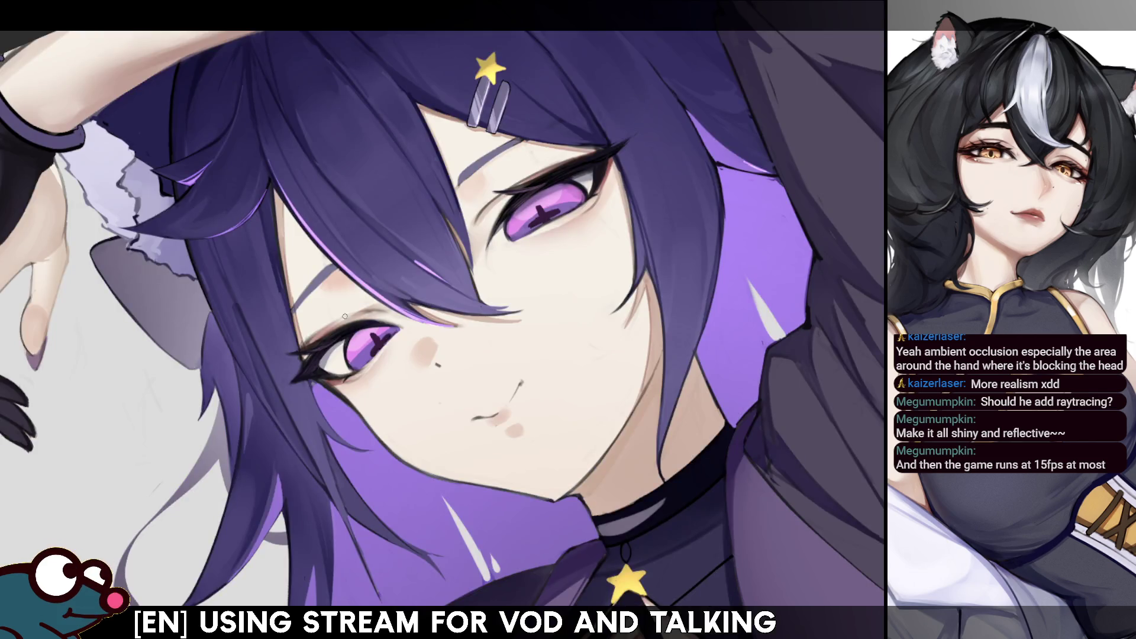
pyautogui.press('h')
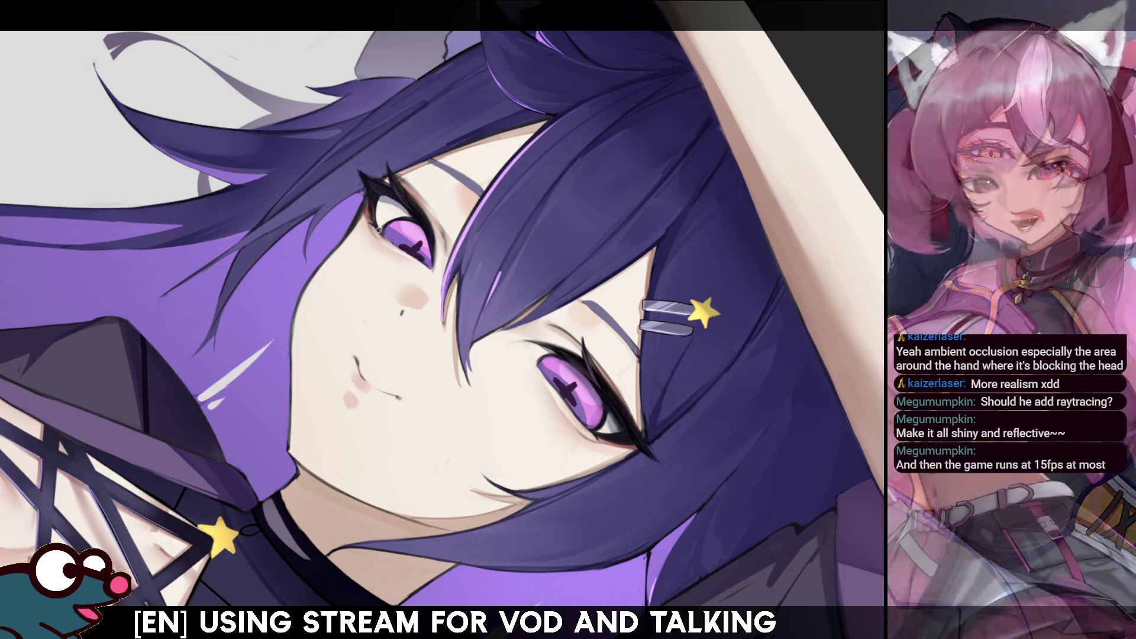
# Flip the canvas view mirrored and back several times to compare the face's proportions
pyautogui.press('h')
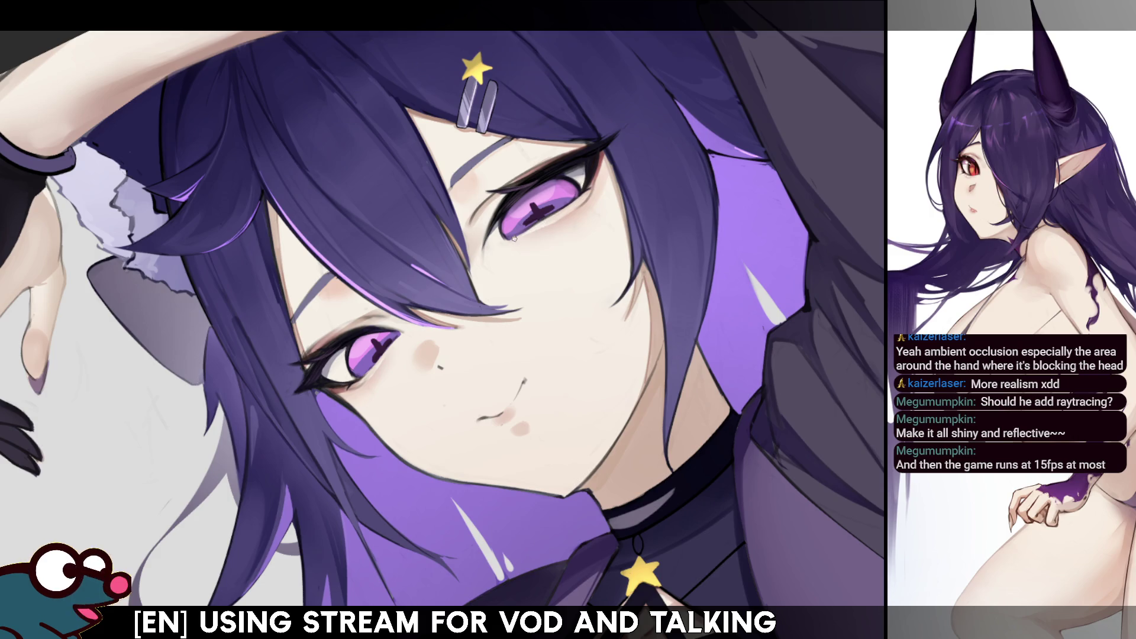
pyautogui.press('h')
pyautogui.press('h')
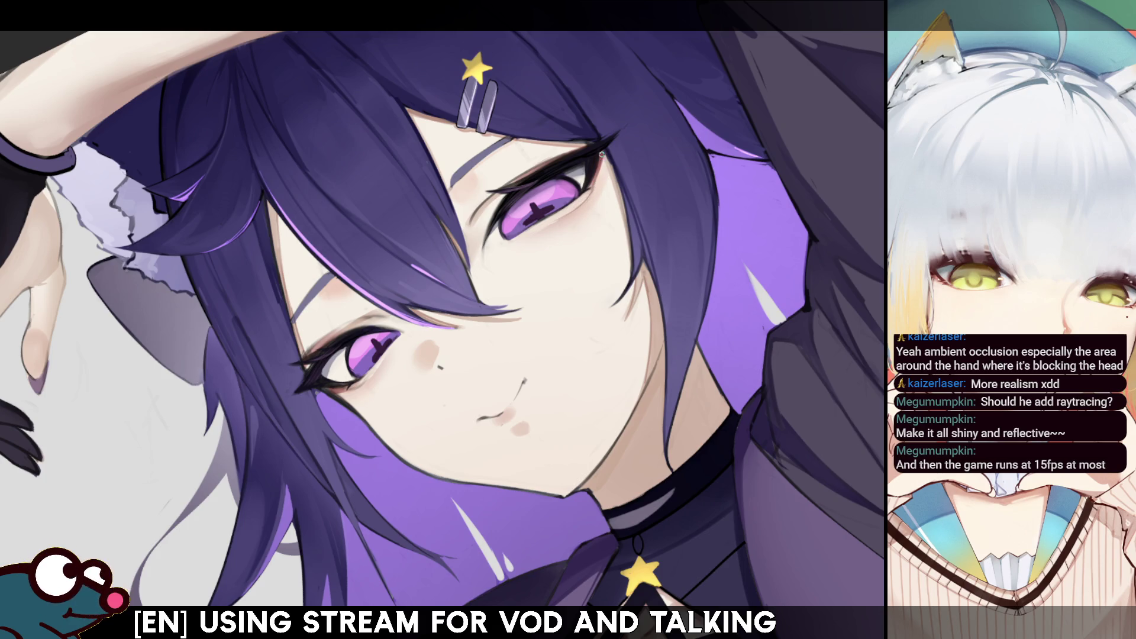
pyautogui.press('m')
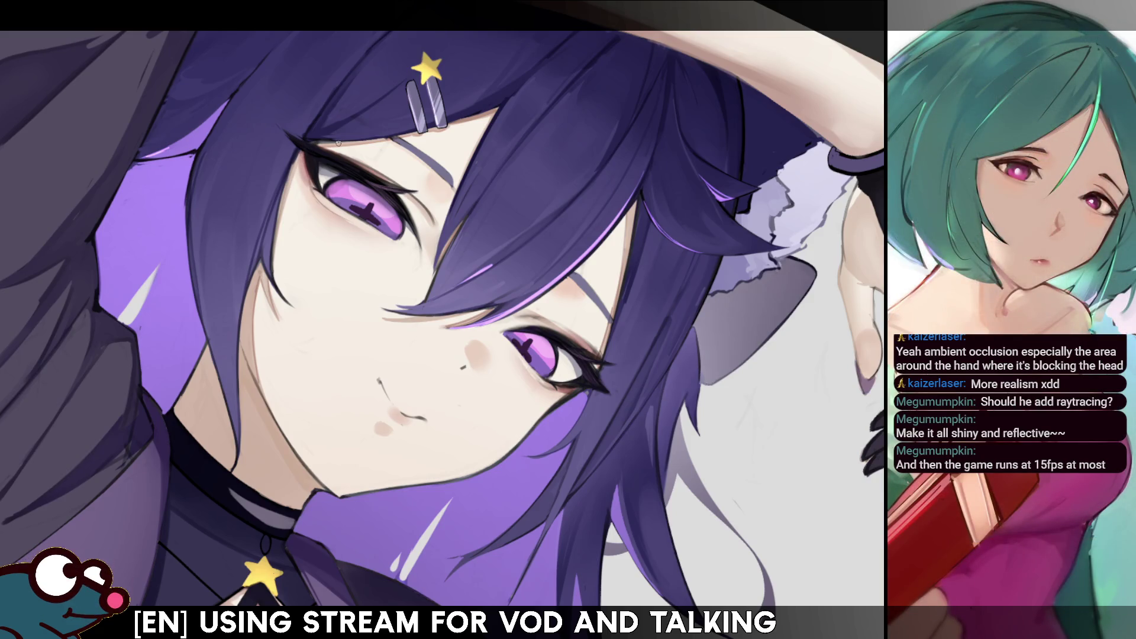
pyautogui.press('m')
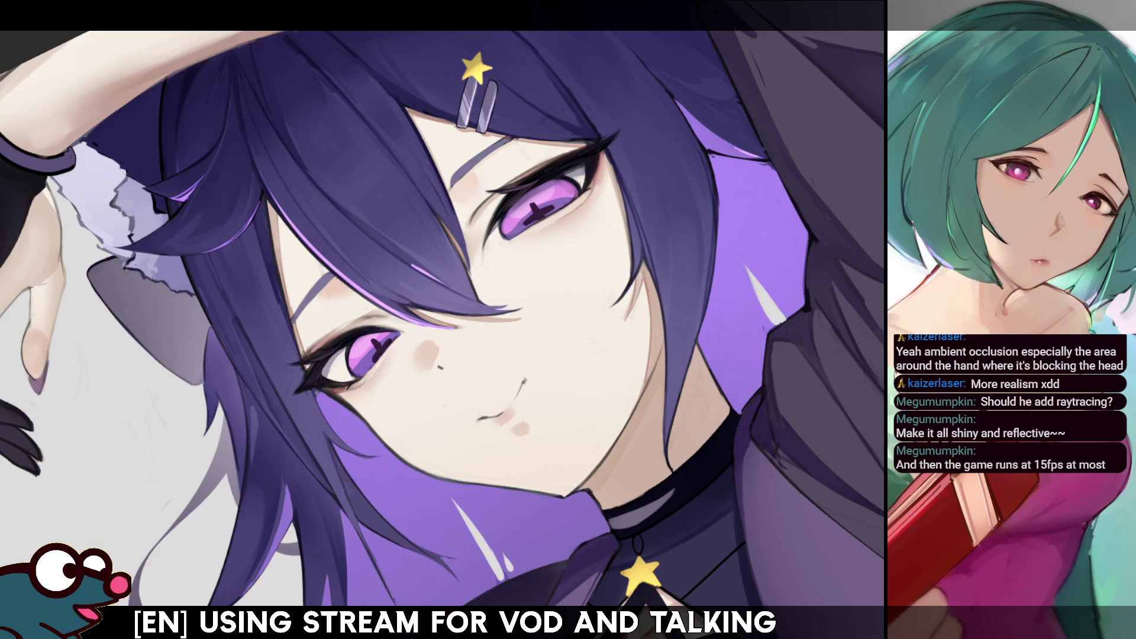
pyautogui.press('m')
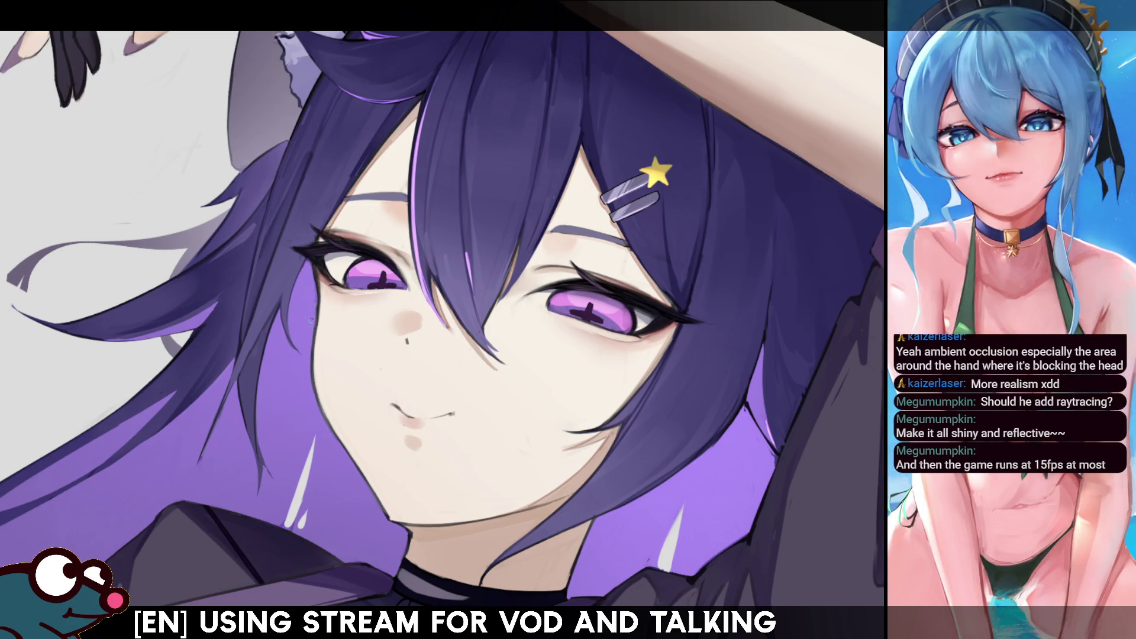
# Mirror the view and back, tilt it clockwise then slightly counterclockwise, and end unmirrored
pyautogui.press('h')
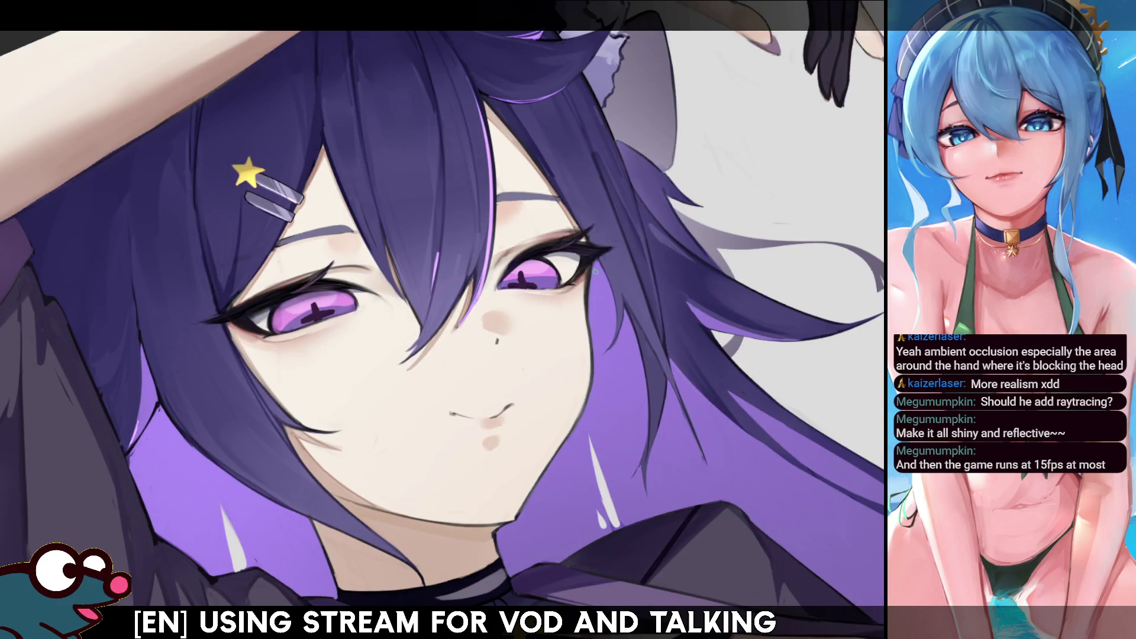
pyautogui.press('h')
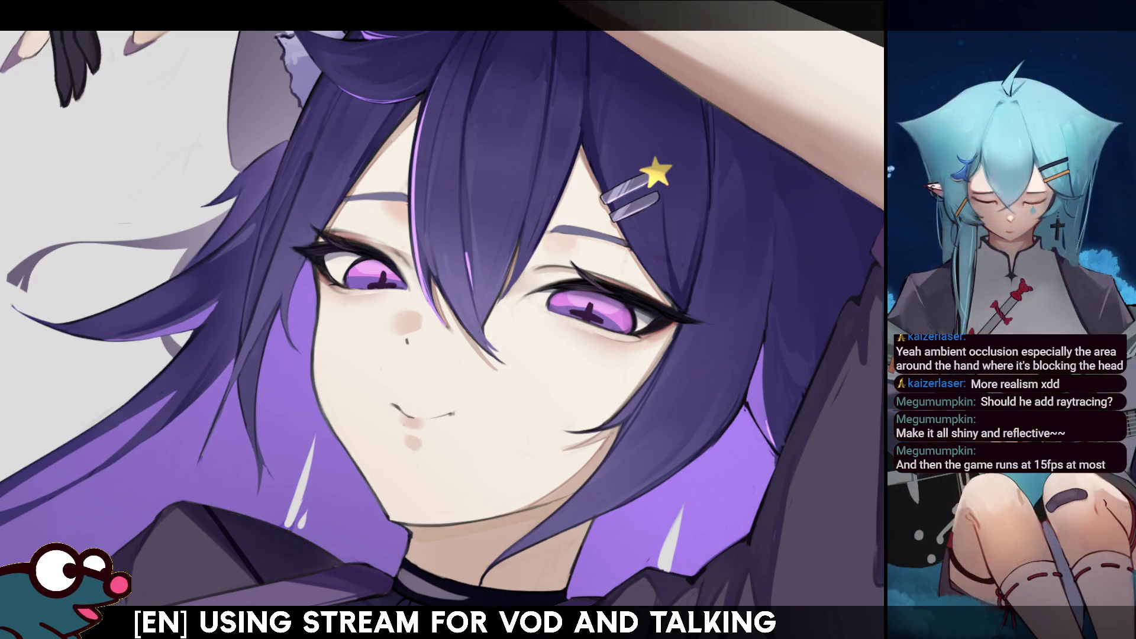
pyautogui.press('h')
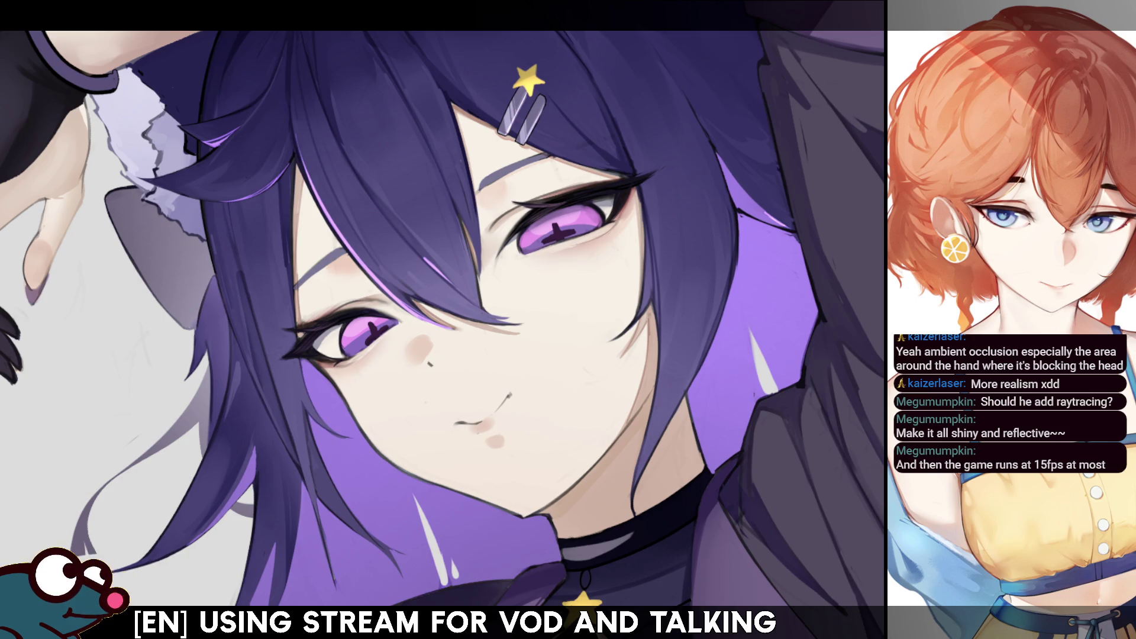
pyautogui.press('^')
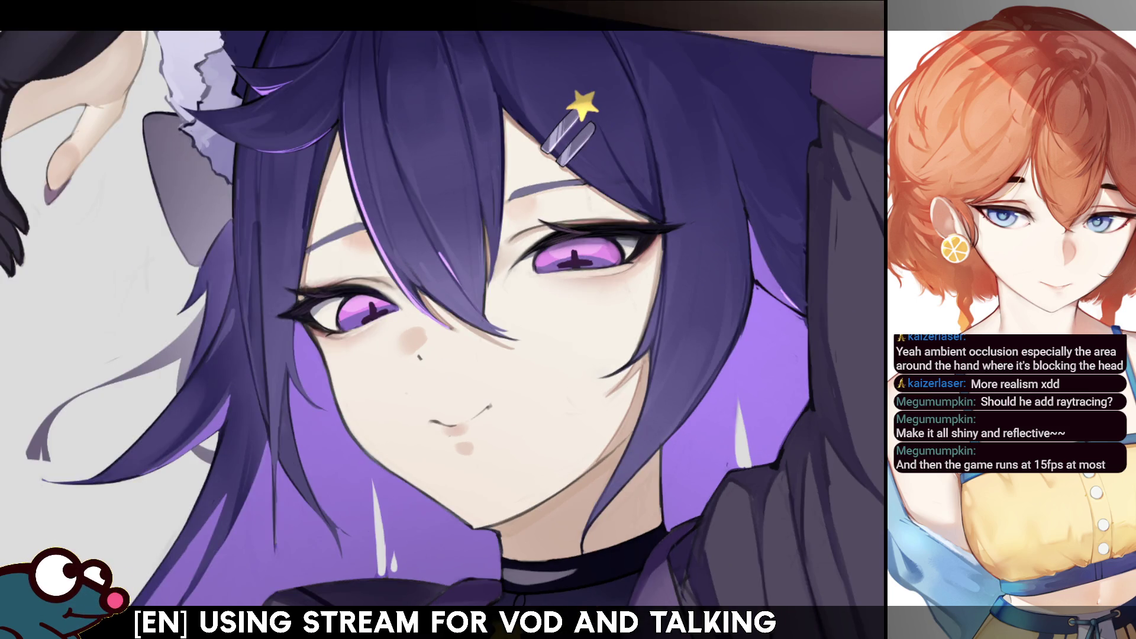
pyautogui.press('-')
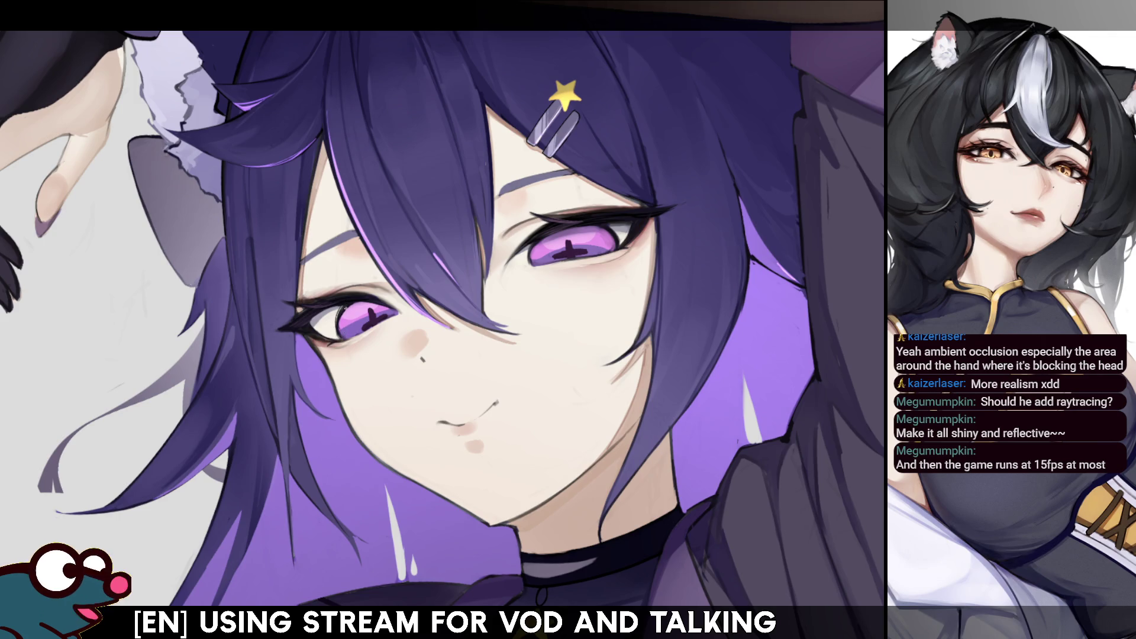
pyautogui.press('h')
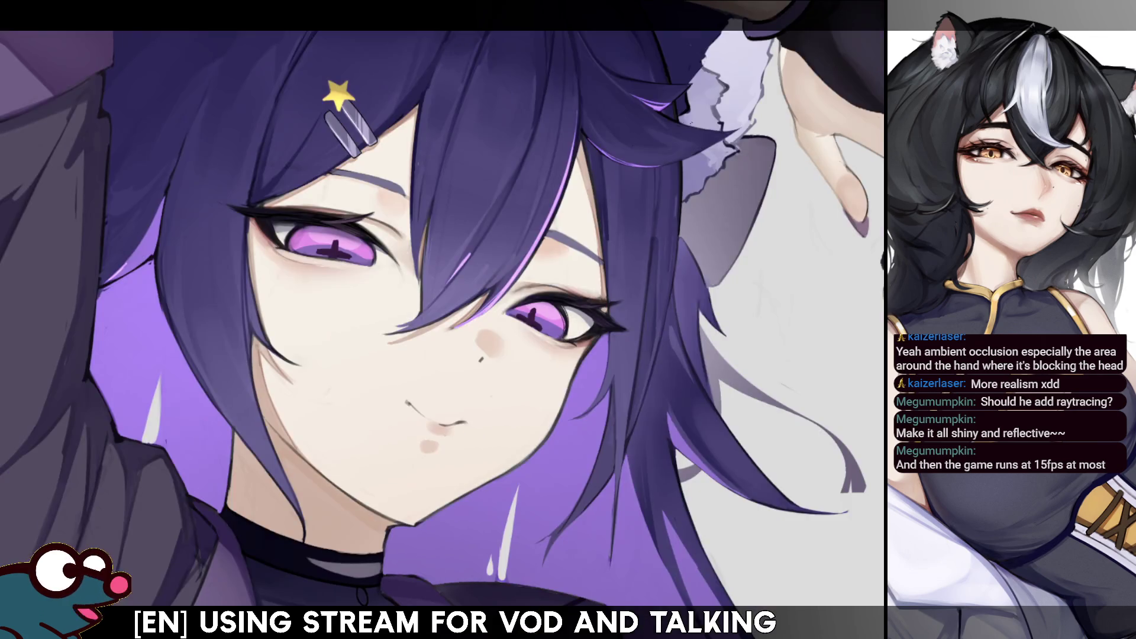
pyautogui.press('h')
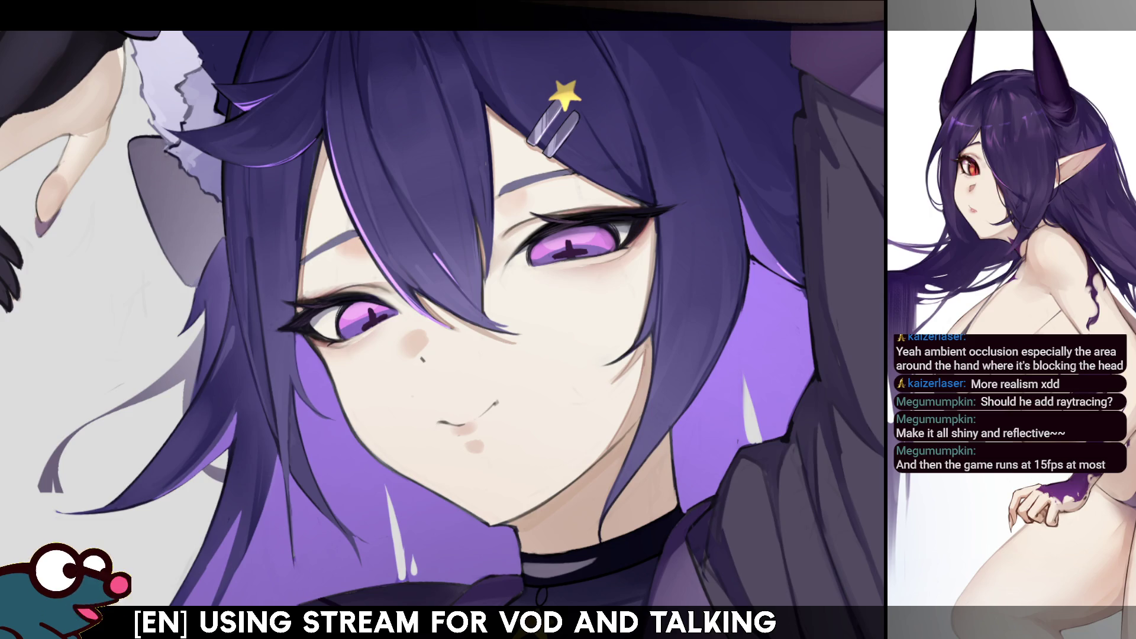
# Rotate the view counterclockwise, then undo the eye's white highlight to compare
pyautogui.press('-')
pyautogui.press('-')
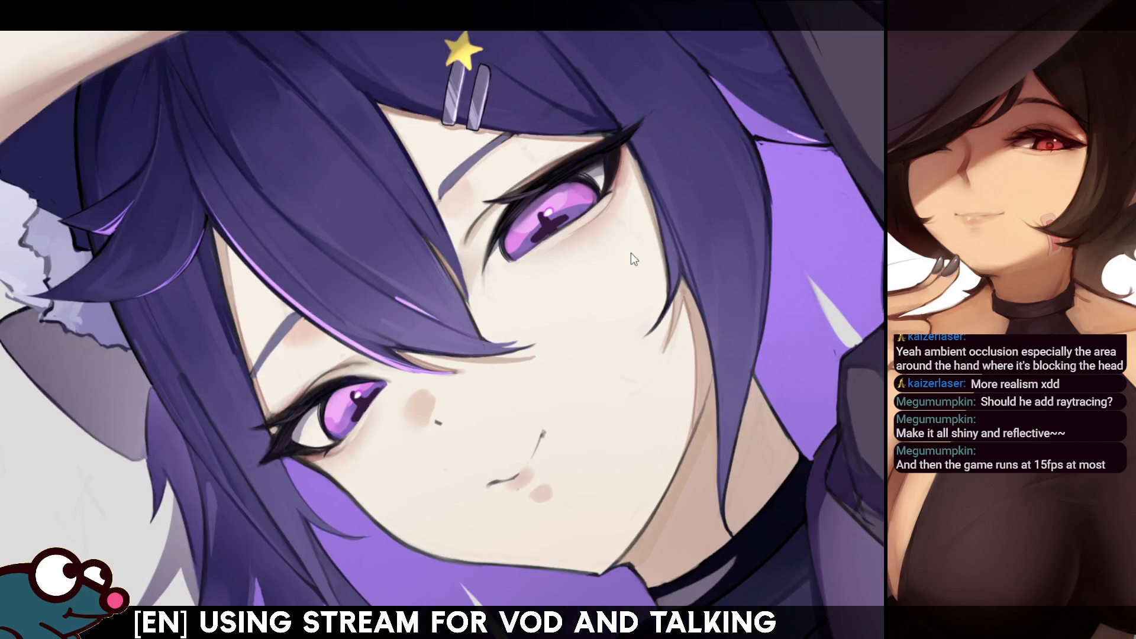
pyautogui.hotkey('ctrl', 'z')
# Restore the white pupil highlight, shrink the brush for fine detail, and mirror the view to check
pyautogui.hotkey('ctrl', 'y')
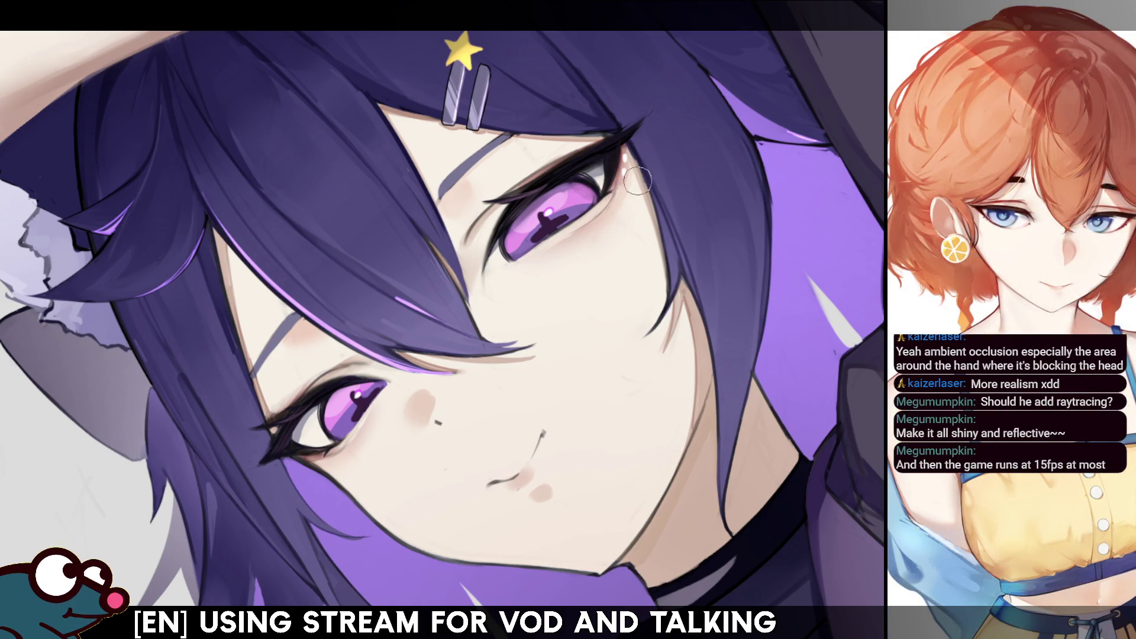
pyautogui.press('[')
pyautogui.press('[')
pyautogui.press('[')
pyautogui.press('[')
pyautogui.press('[')
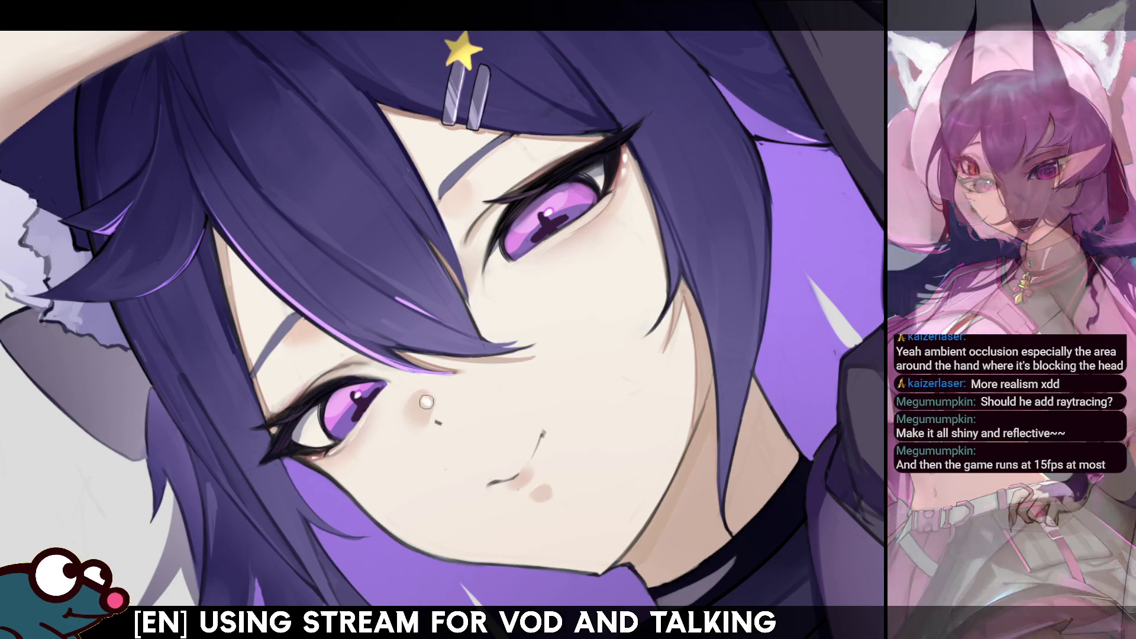
pyautogui.press('h')
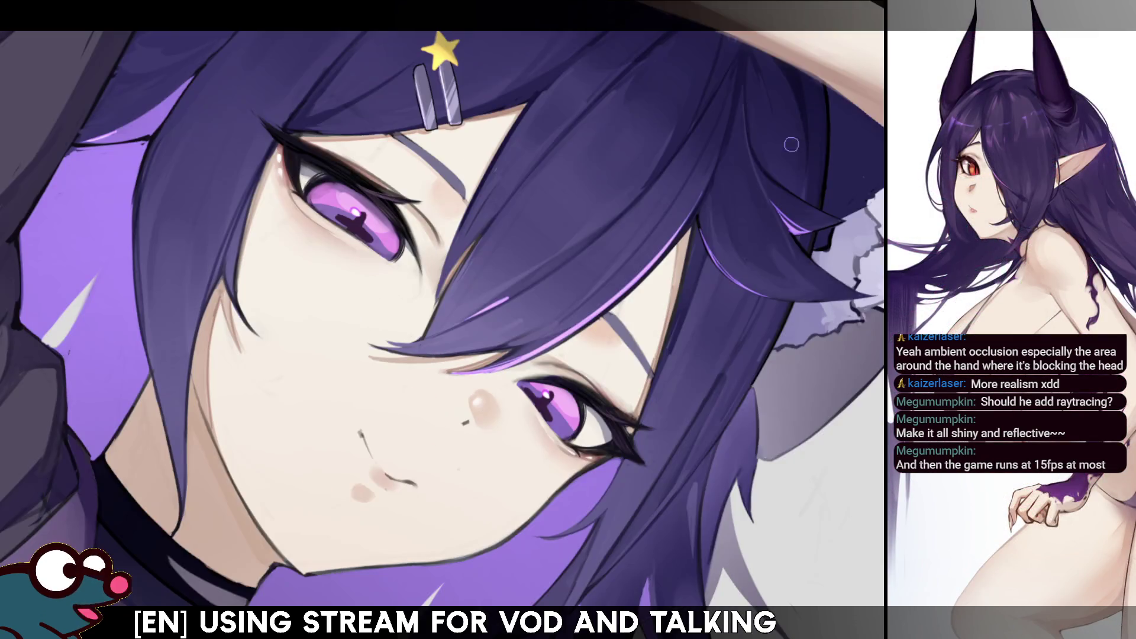
pyautogui.press('h')
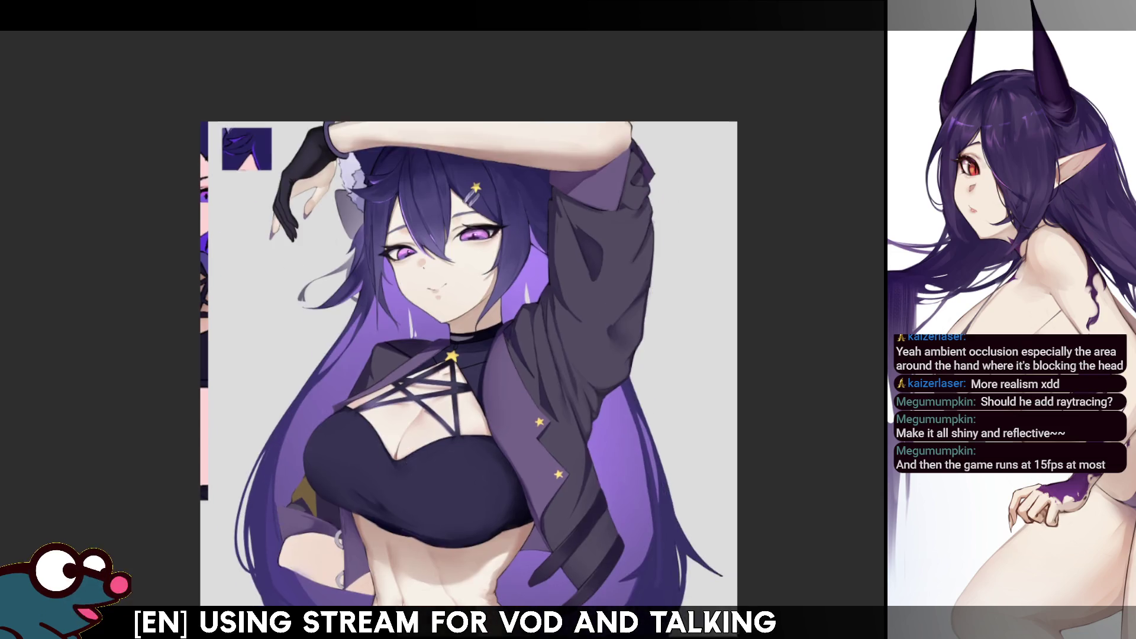
pyautogui.press('h')
pyautogui.press('h')
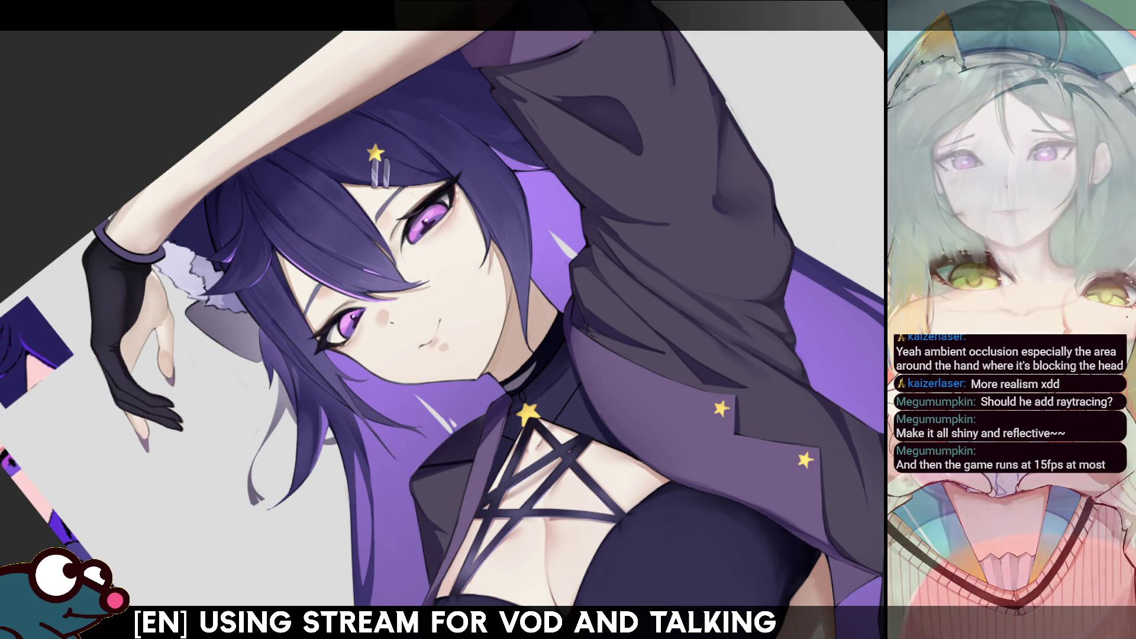
pyautogui.scroll(5, 441, 329)
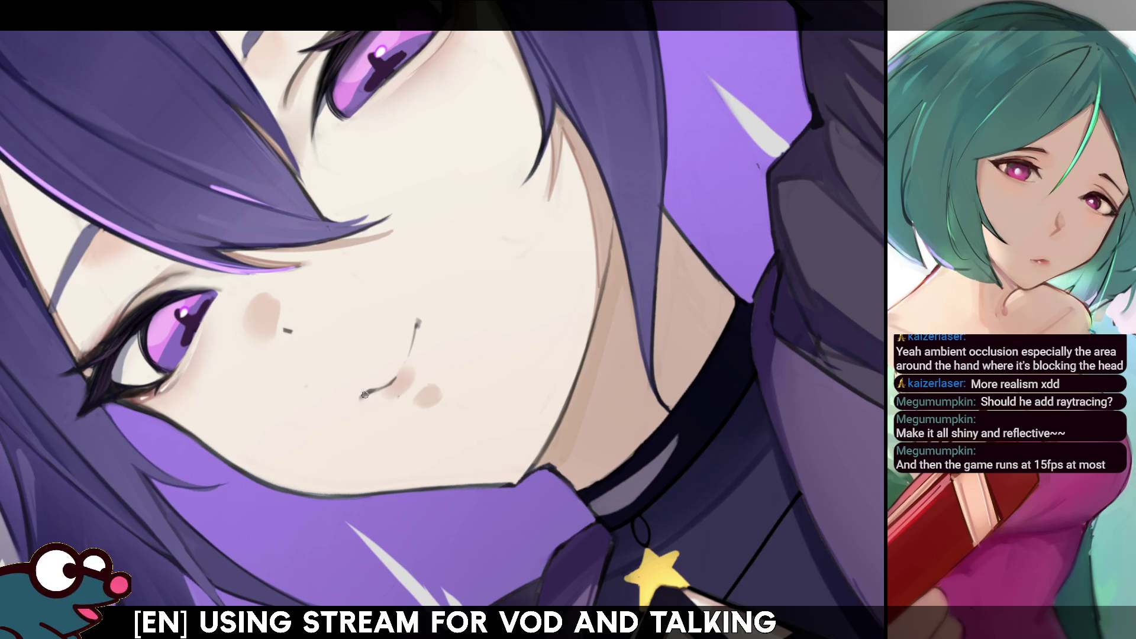
# Draw a new open-mouth line and nose stroke, retry the nose, then lasso the mouth area
pyautogui.moveTo(371, 374); pyautogui.dragTo(364, 391)
pyautogui.moveTo(418, 319); pyautogui.dragTo(407, 342)
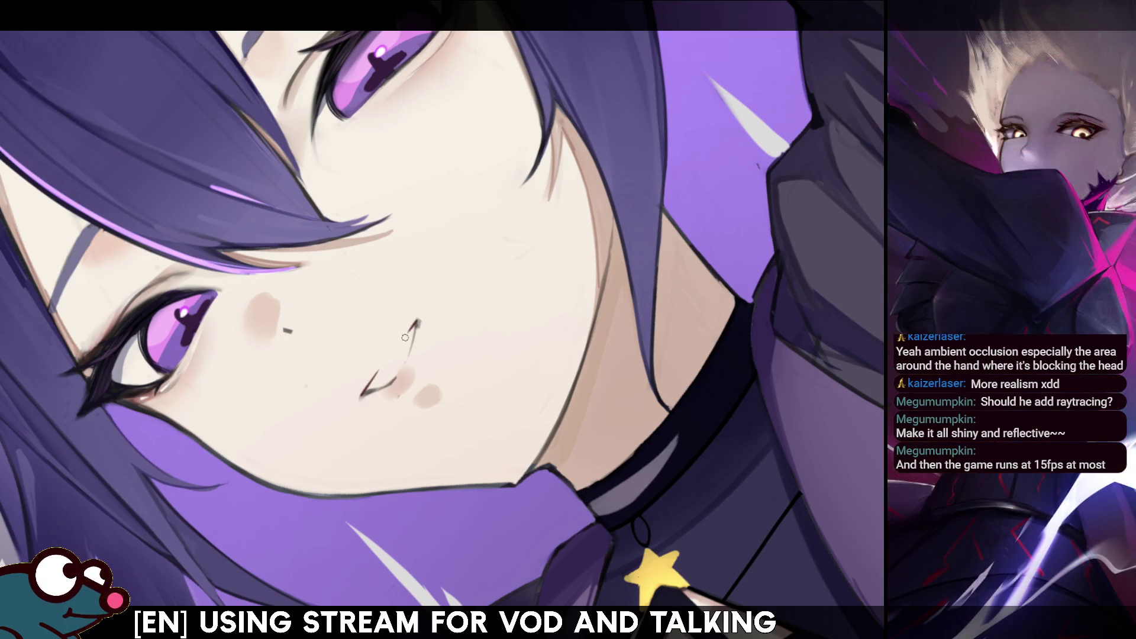
pyautogui.hotkey('ctrl', 'z')
pyautogui.hotkey('ctrl', 'z')
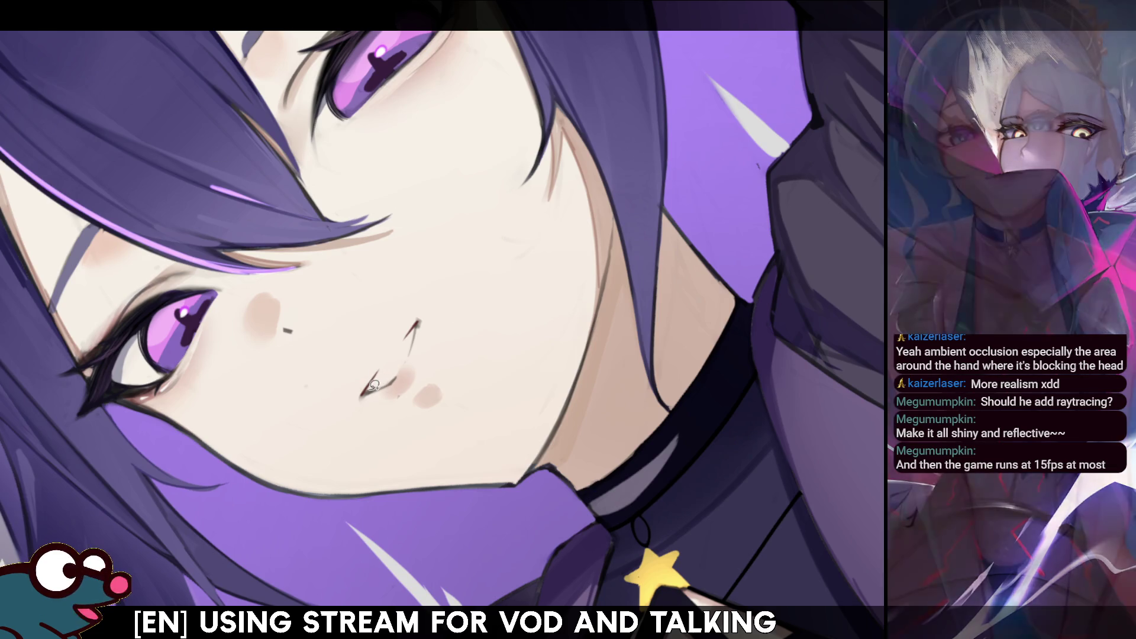
pyautogui.moveTo(379, 343)
pyautogui.mouseDown()
pyautogui.moveTo(390, 362)
pyautogui.moveTo(418, 323)
pyautogui.moveTo(398, 370)
pyautogui.moveTo(368, 391)
pyautogui.mouseUp()
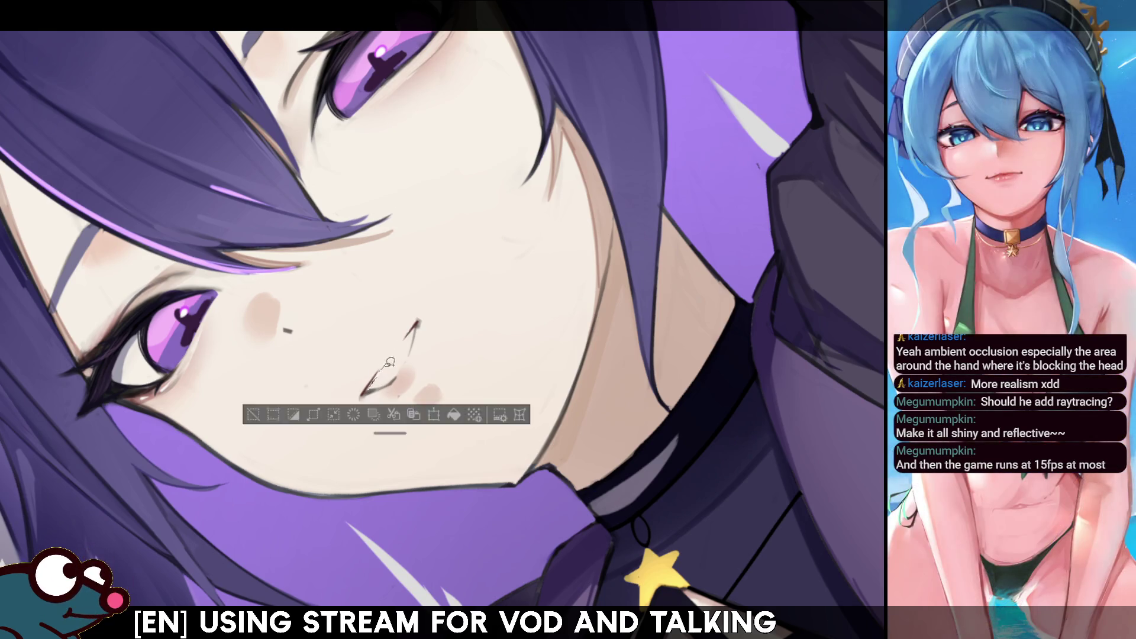
pyautogui.hotkey('ctrl', 'd')
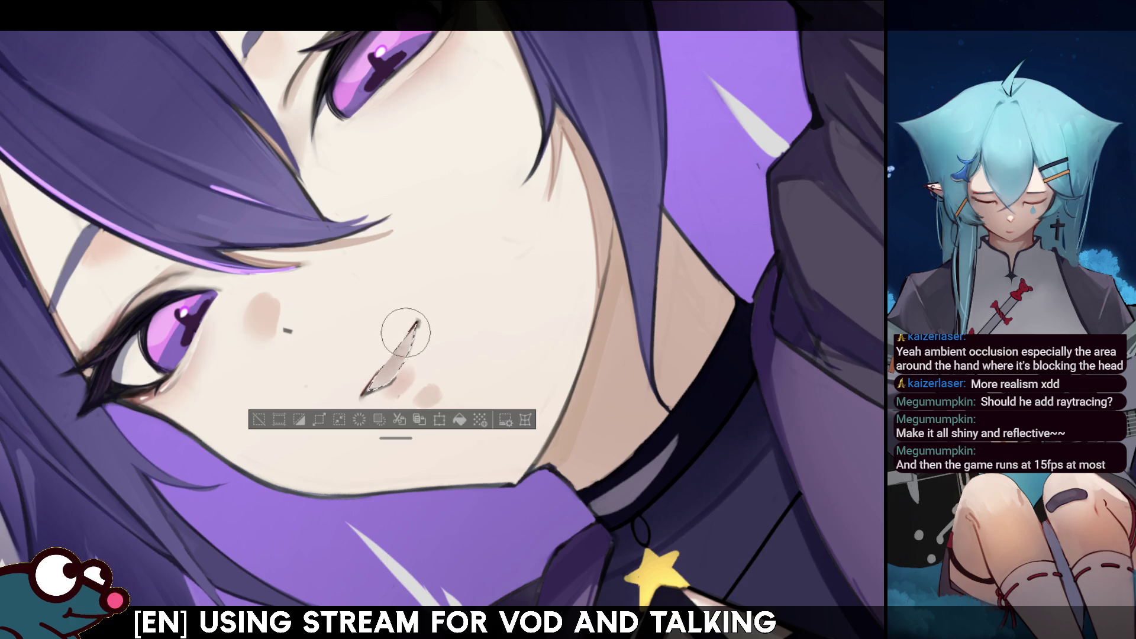
# Shade darker tones inside the mouth selection, deselect, check mirrored, then tint the upper lip pink
pyautogui.moveTo(393, 343)
pyautogui.mouseDown()
pyautogui.moveTo(380, 355)
pyautogui.moveTo(395, 370)
pyautogui.moveTo(385, 379)
pyautogui.moveTo(431, 322)
pyautogui.moveTo(379, 414)
pyautogui.mouseUp()
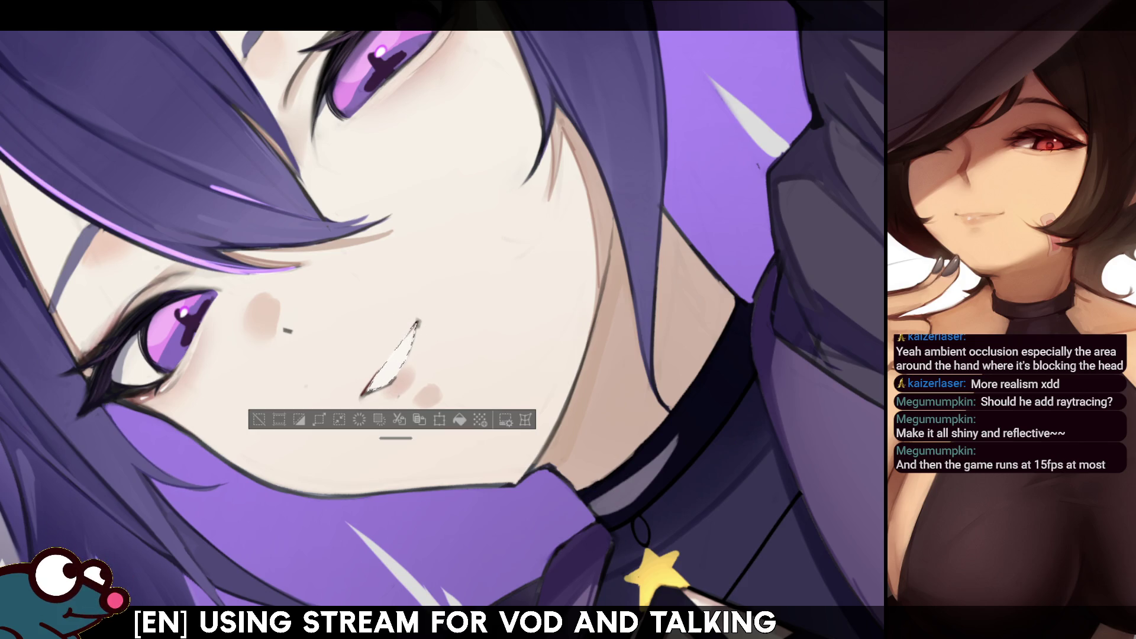
pyautogui.hotkey('ctrl', 'd')
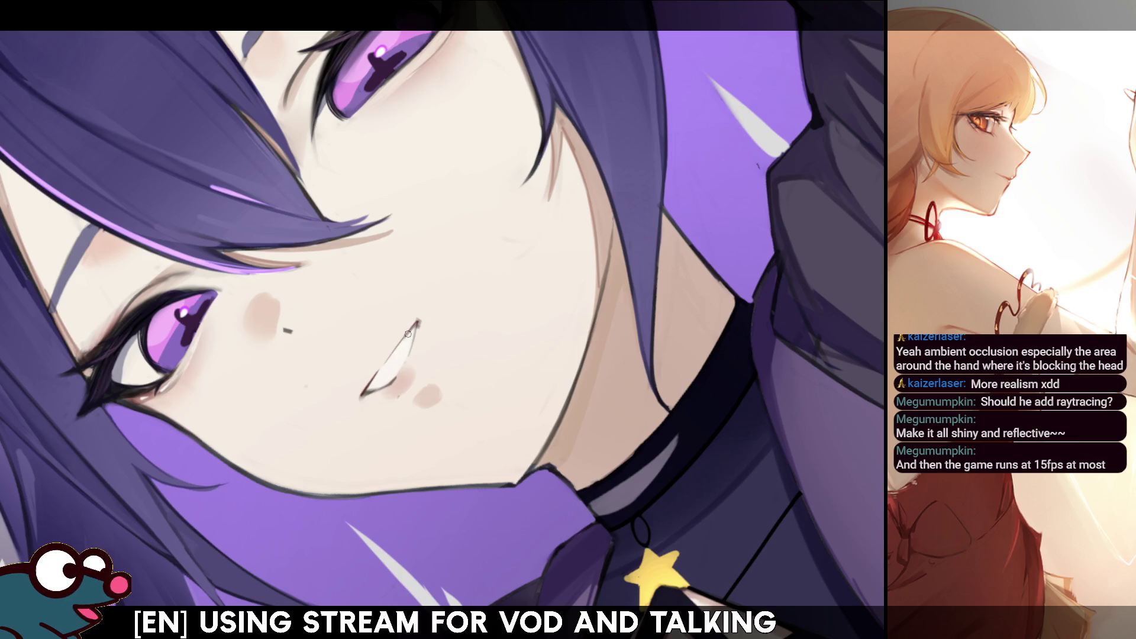
pyautogui.press('m')
pyautogui.press('m')
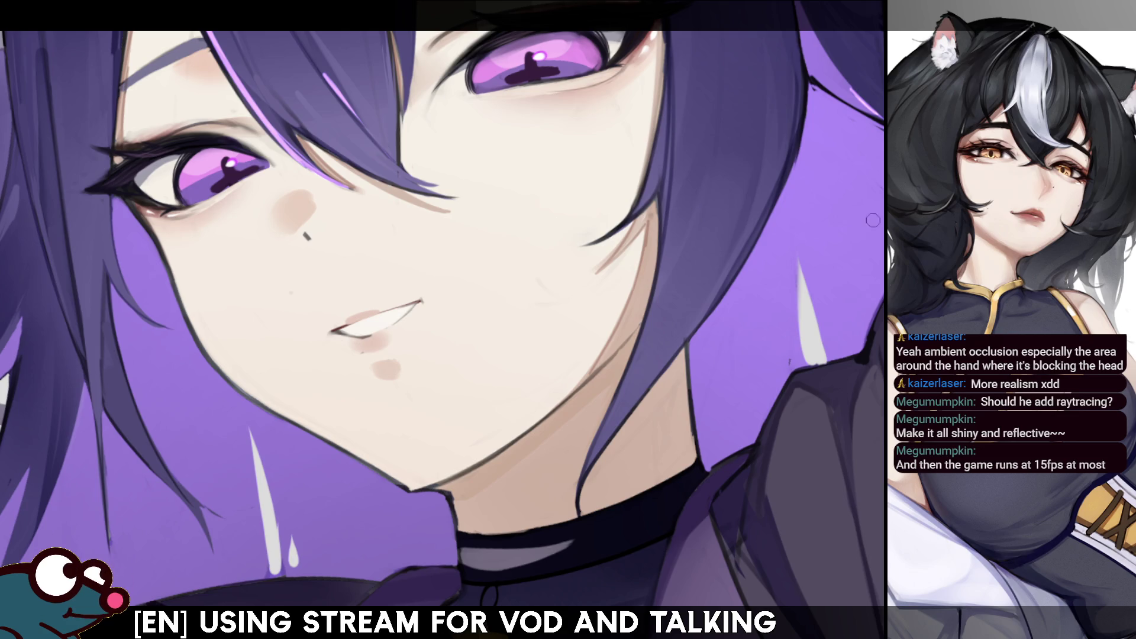
pyautogui.moveTo(413, 293)
pyautogui.mouseDown()
pyautogui.moveTo(361, 316)
pyautogui.moveTo(403, 303)
pyautogui.mouseUp()
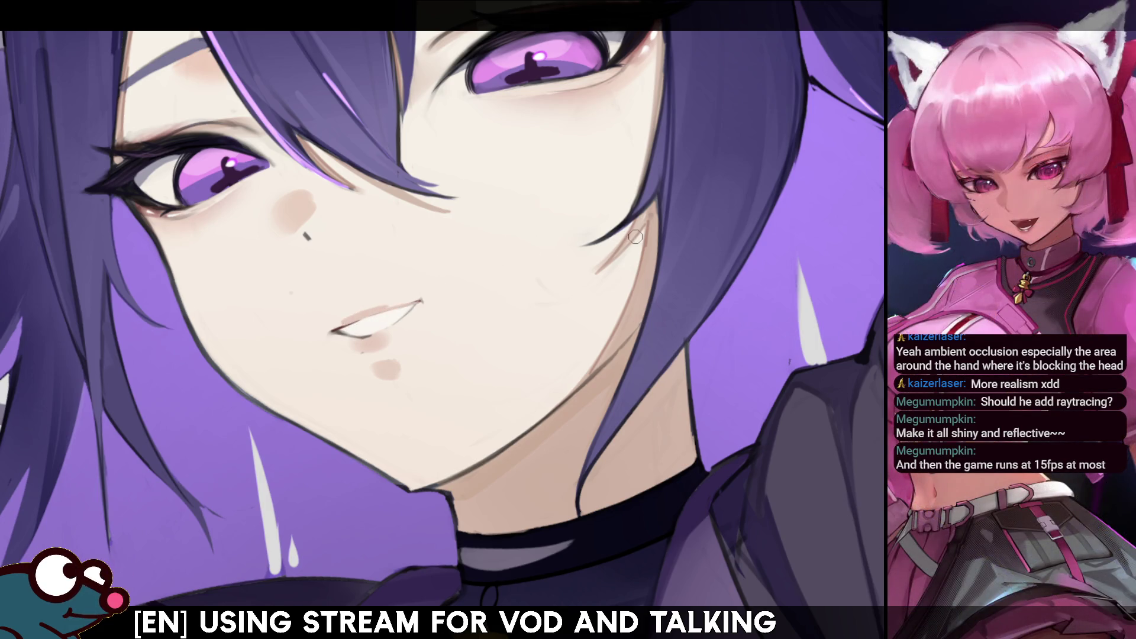
pyautogui.scroll(-5, 442, 320)
pyautogui.scroll(5, 473, 236)
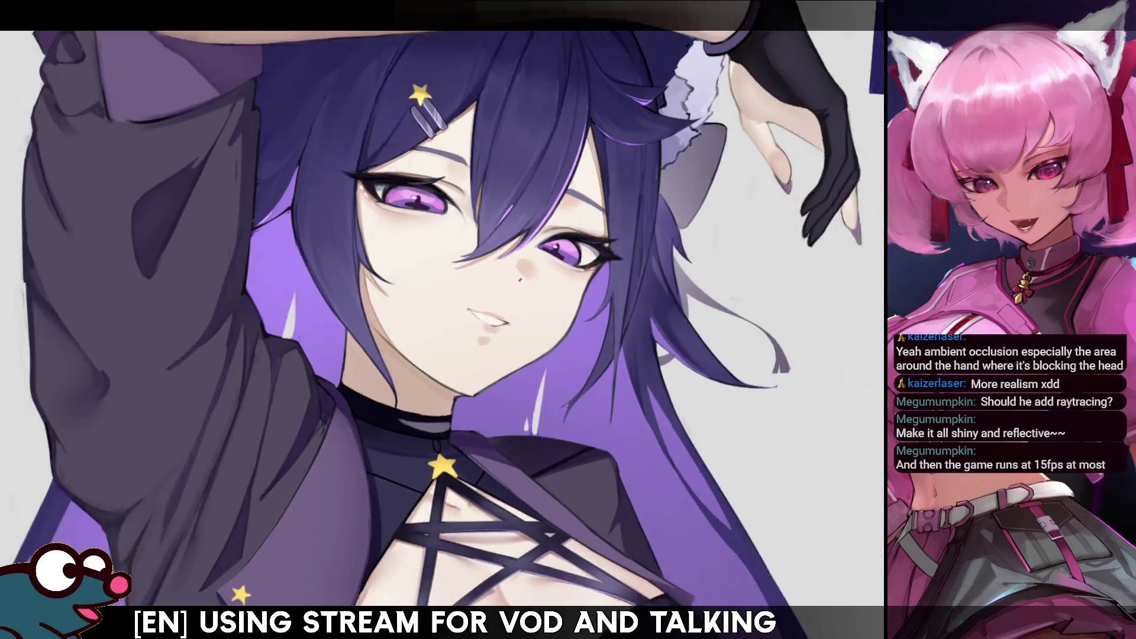
# Check the face in repeated mirrored views, shrink the brush, tilt the view, and darken the mouth's upper corner
pyautogui.press('h')
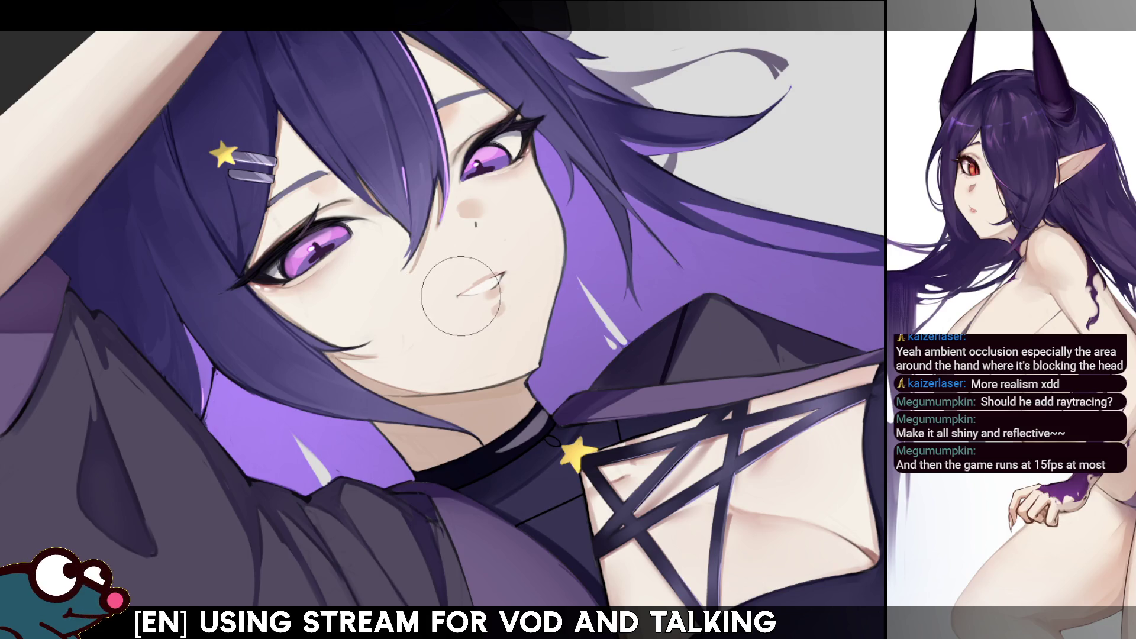
pyautogui.press('[')
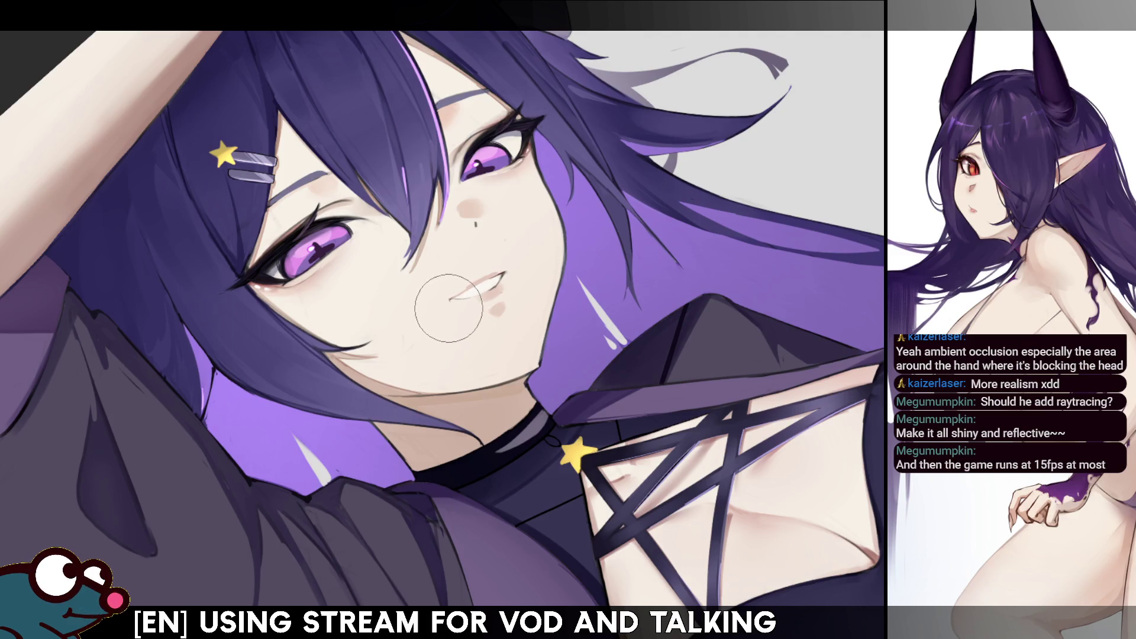
pyautogui.press('h')
pyautogui.press('h')
pyautogui.press('h')
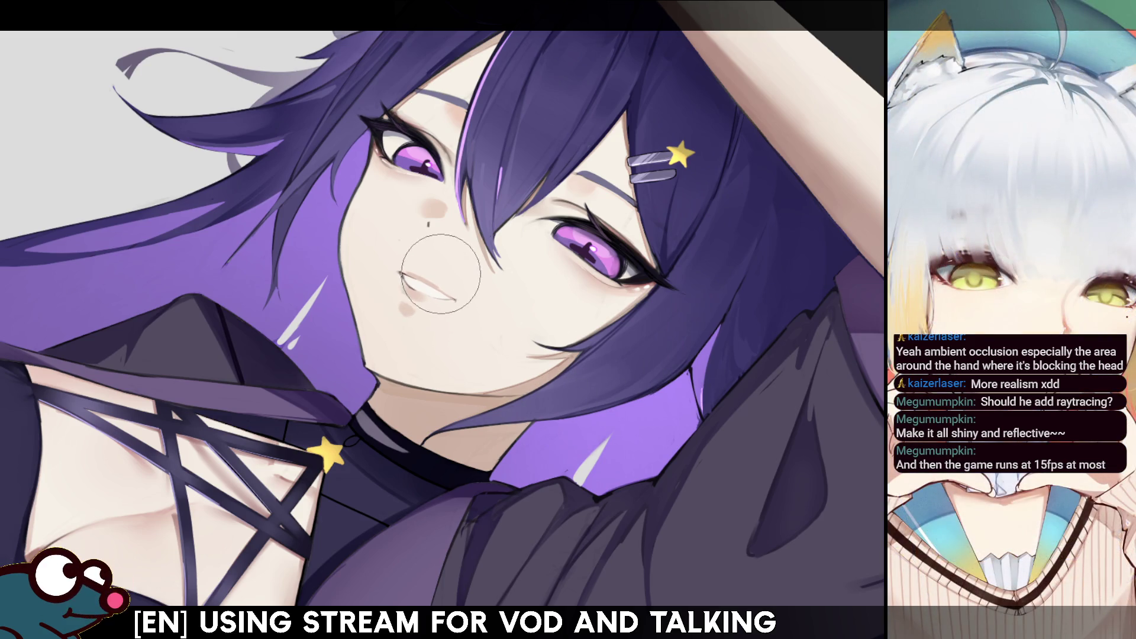
pyautogui.press('h')
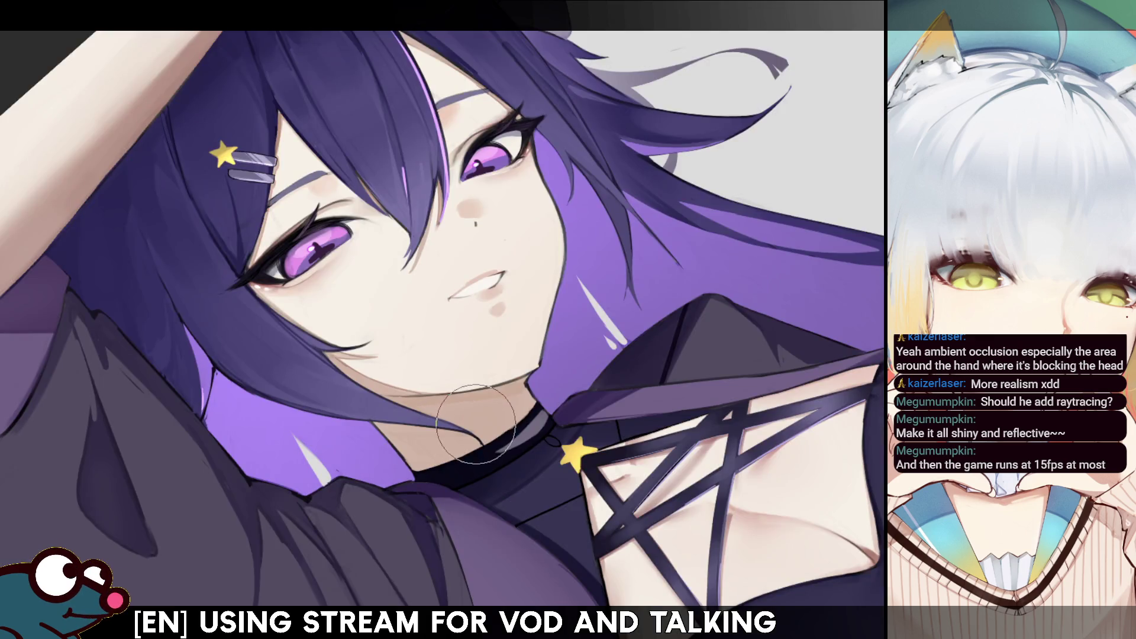
pyautogui.press('h')
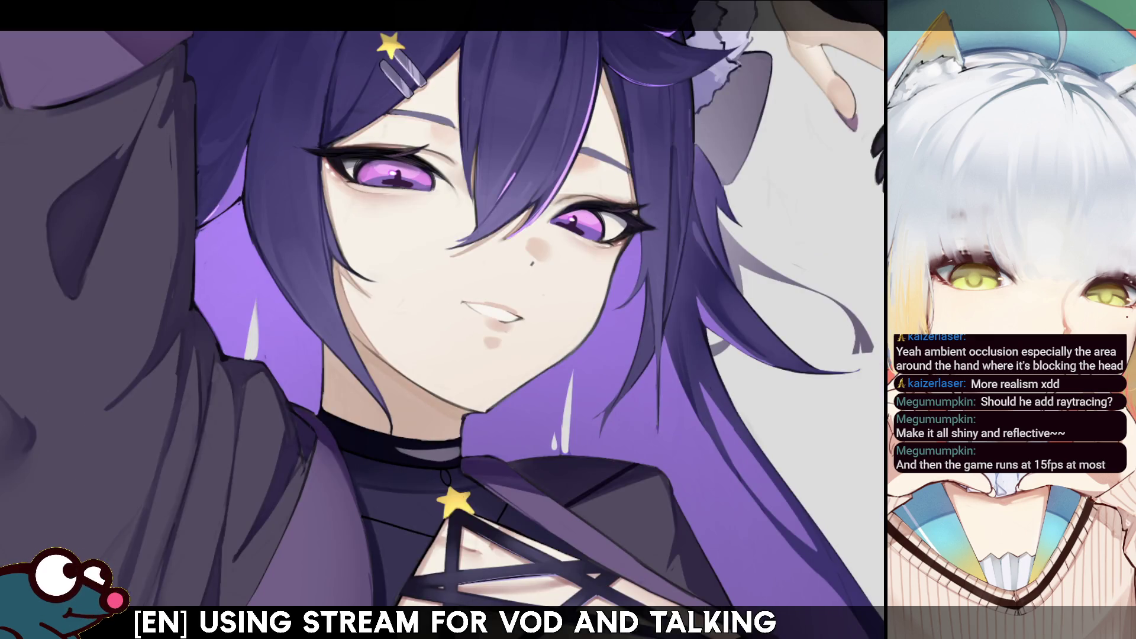
pyautogui.press('h')
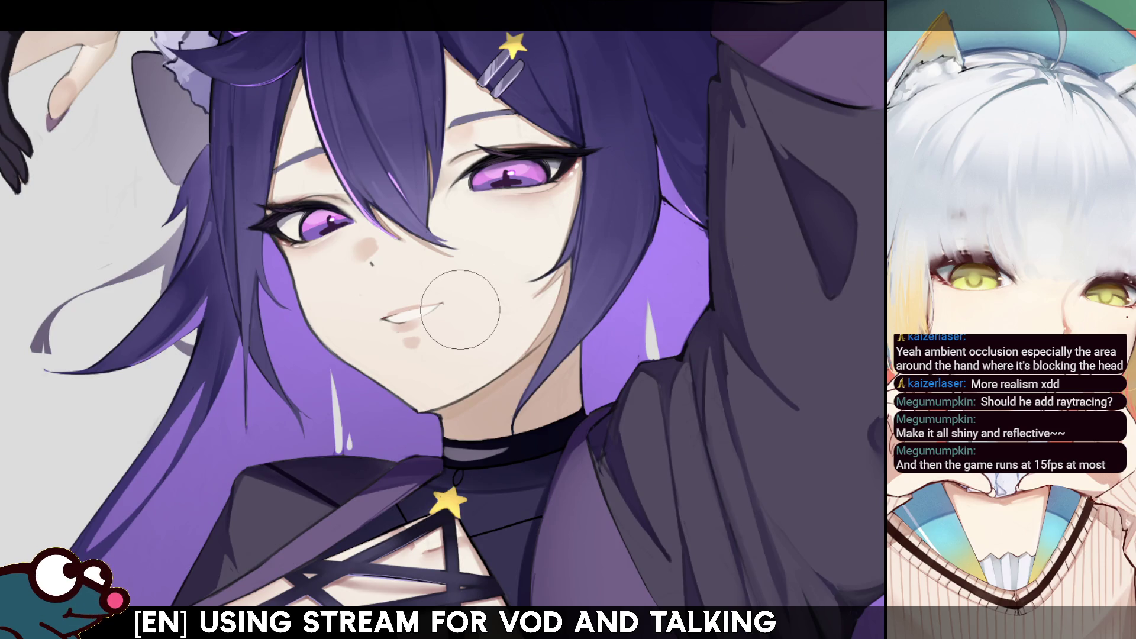
pyautogui.press('h')
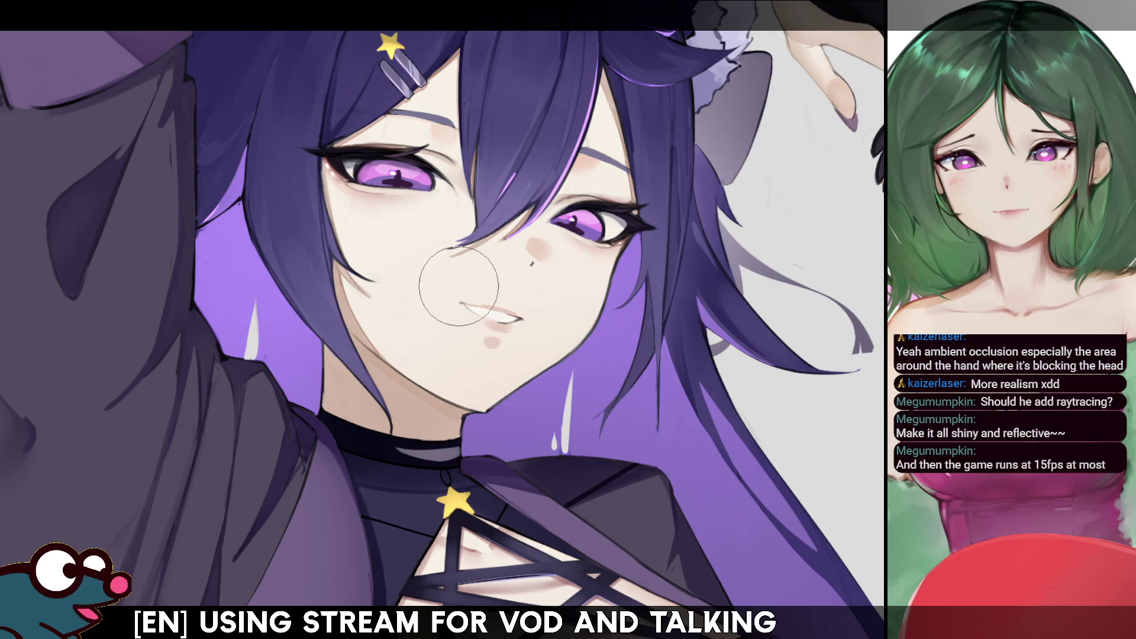
pyautogui.press('h')
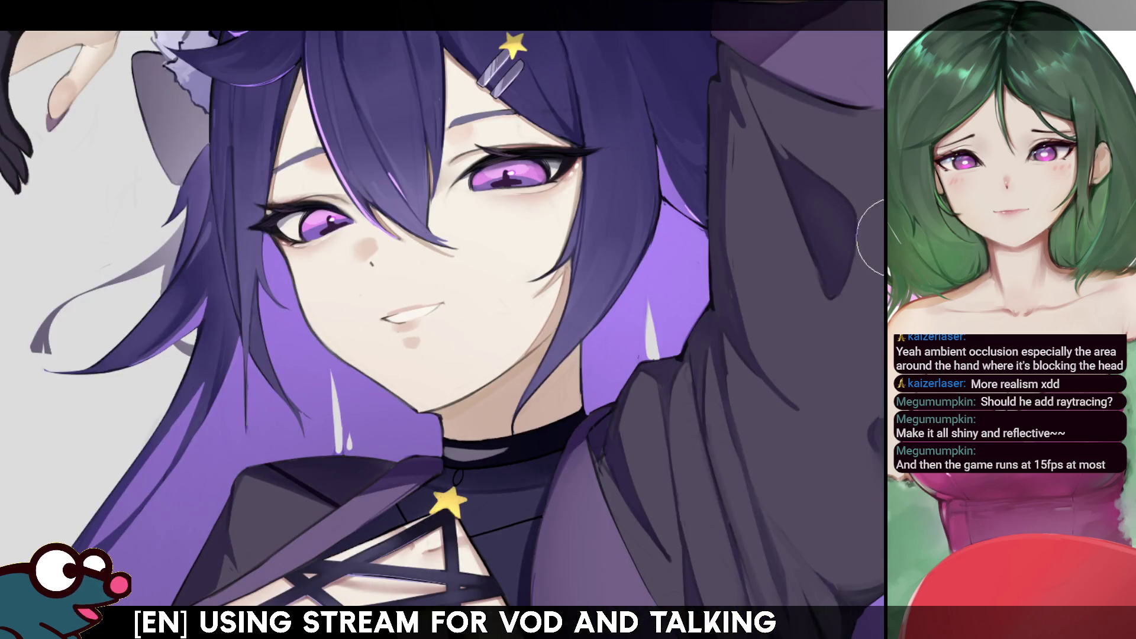
pyautogui.press('Delete')
pyautogui.press('Delete')
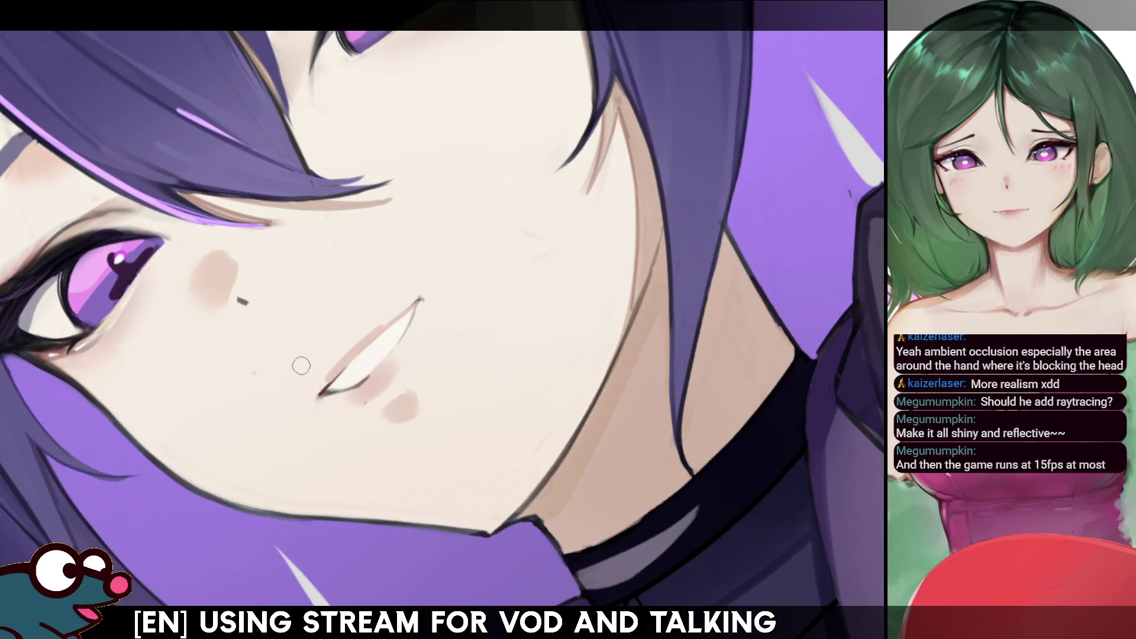
pyautogui.moveTo(422, 298); pyautogui.dragTo(411, 314)
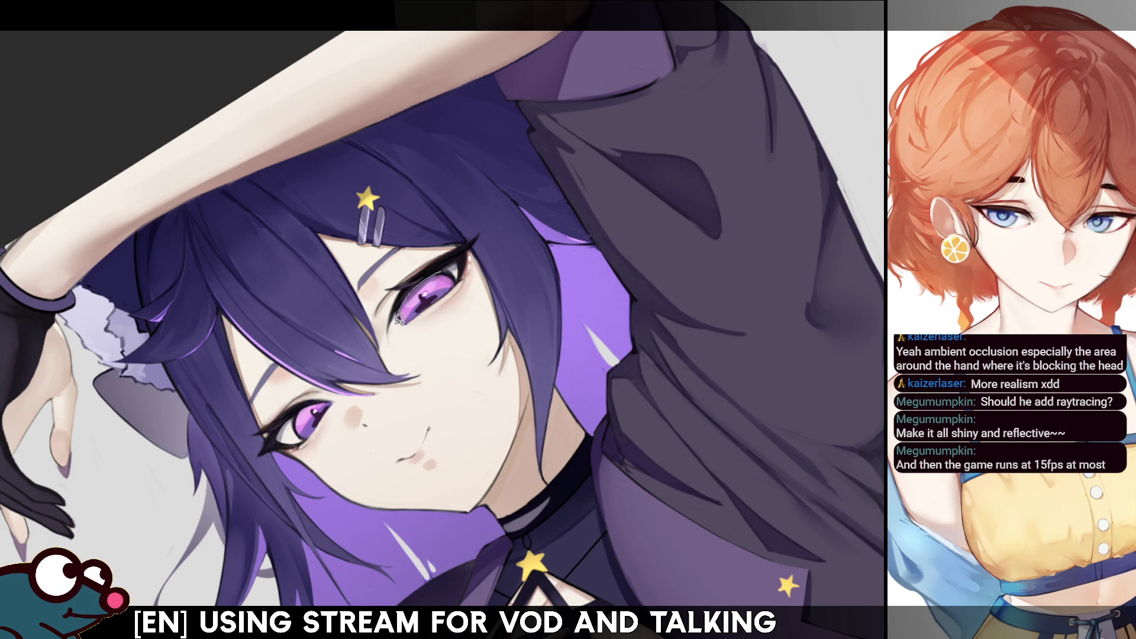
# Brush a thin light highlight along the upper eyelid and lasso-select the lower eye's iris
pyautogui.moveTo(441, 266)
pyautogui.mouseDown()
pyautogui.moveTo(395, 323)
pyautogui.moveTo(419, 278)
pyautogui.moveTo(395, 319)
pyautogui.moveTo(443, 278)
pyautogui.mouseUp()
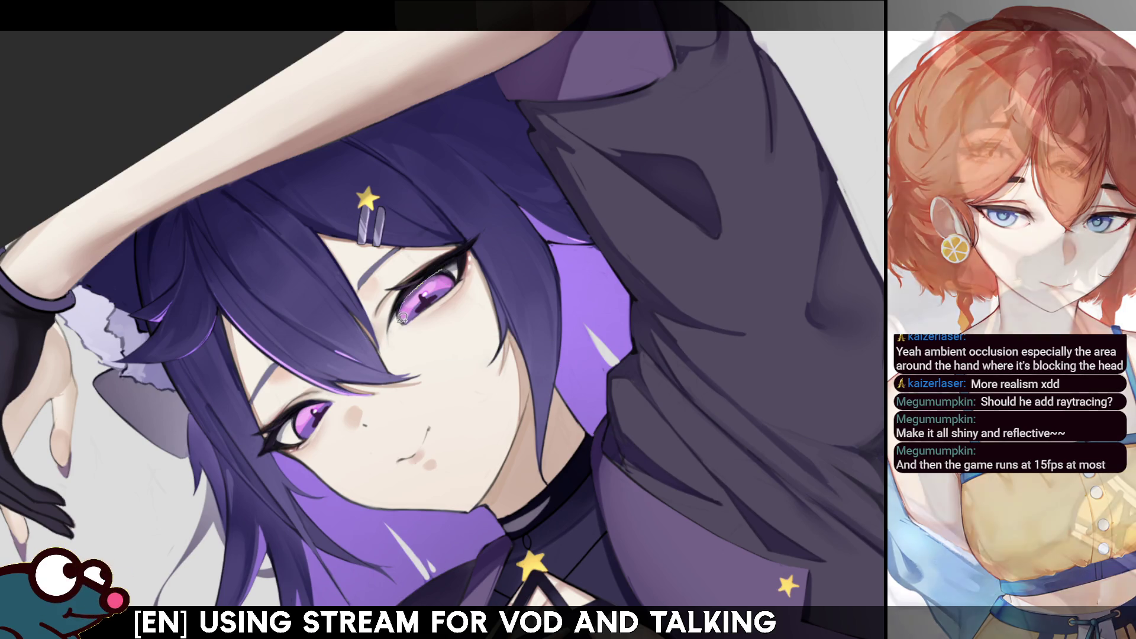
pyautogui.moveTo(304, 390)
pyautogui.mouseDown()
pyautogui.moveTo(323, 402)
pyautogui.moveTo(278, 441)
pyautogui.moveTo(308, 435)
pyautogui.mouseUp()
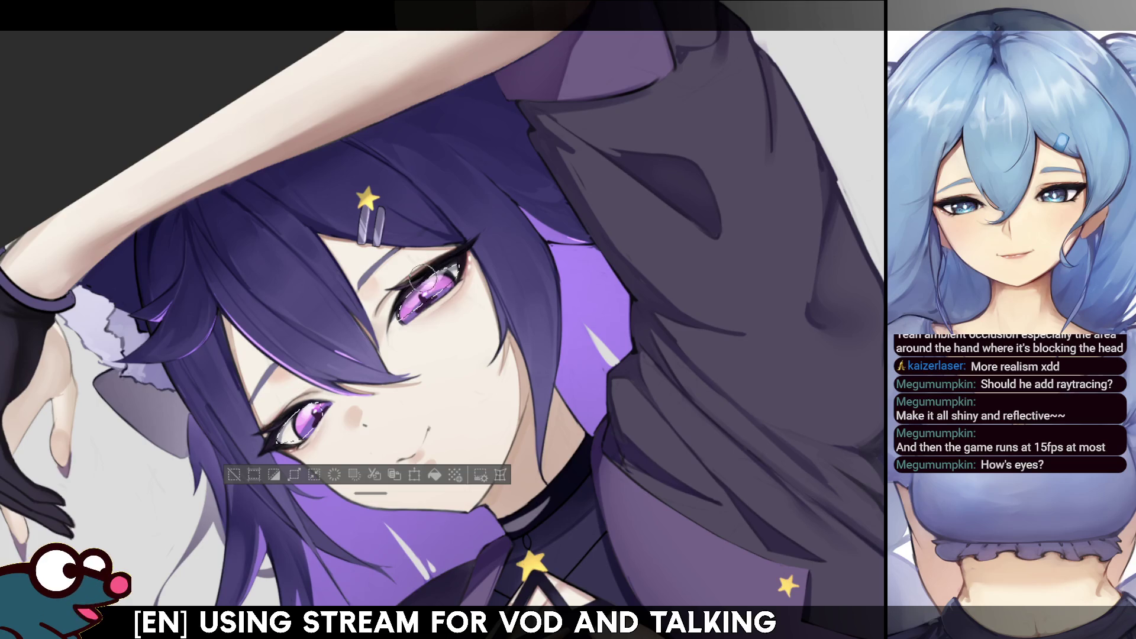
# Mirror, rotate 90° and back, zoom out and in to inspect the eyes, then clear the iris selection
pyautogui.hotkey('ctrl', 'd')
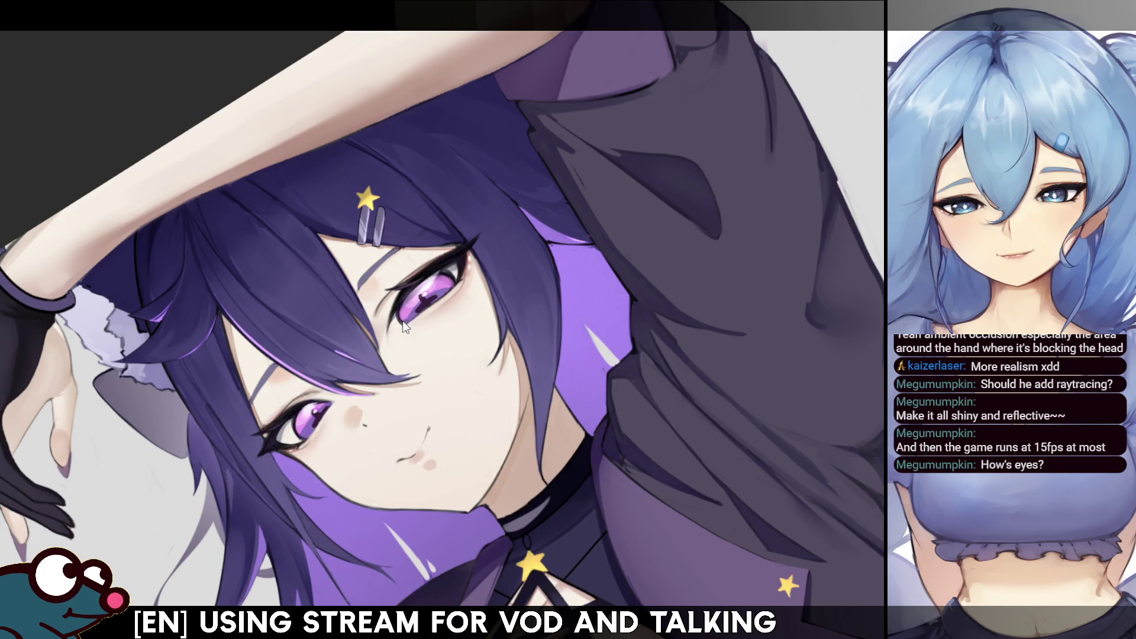
pyautogui.press('h')
pyautogui.press('h')
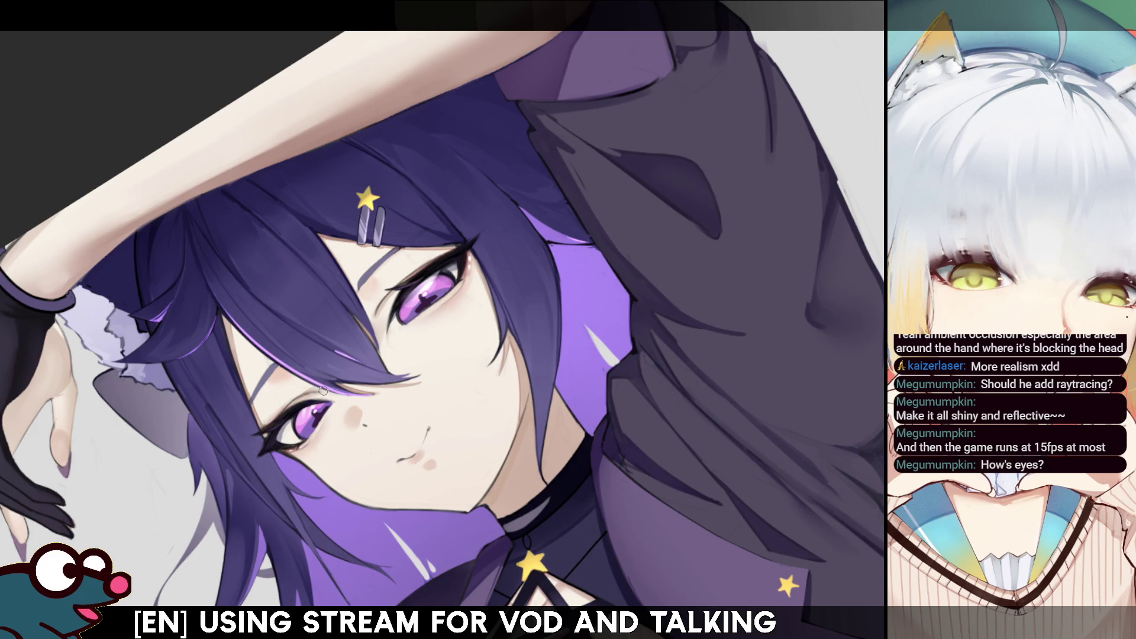
pyautogui.press('h')
pyautogui.press('h')
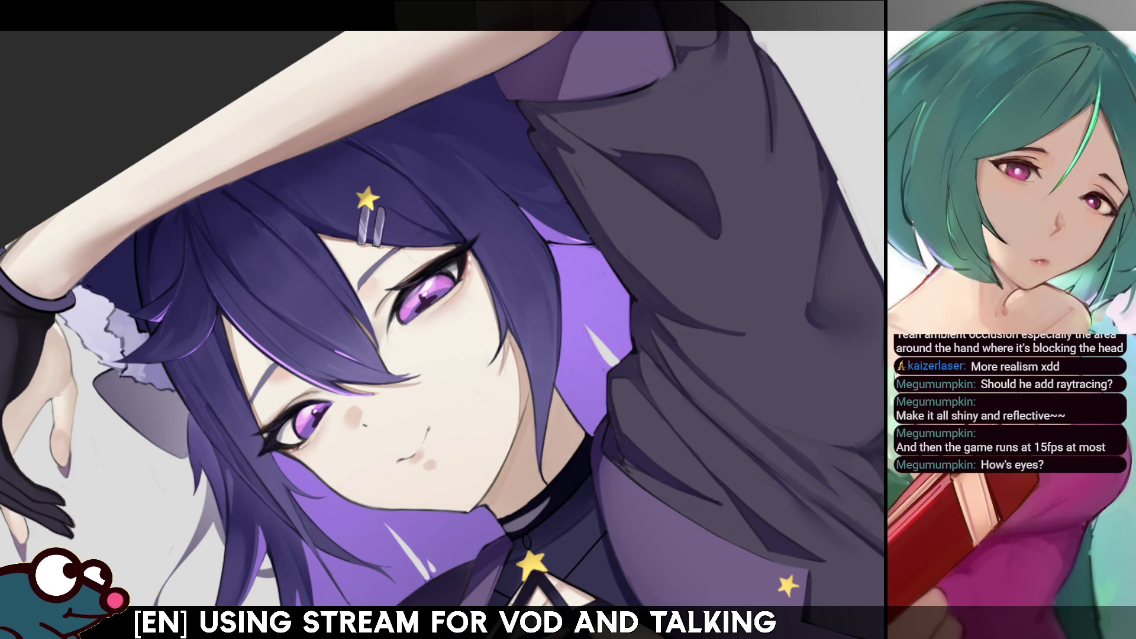
pyautogui.hotkey('ctrl', ']')
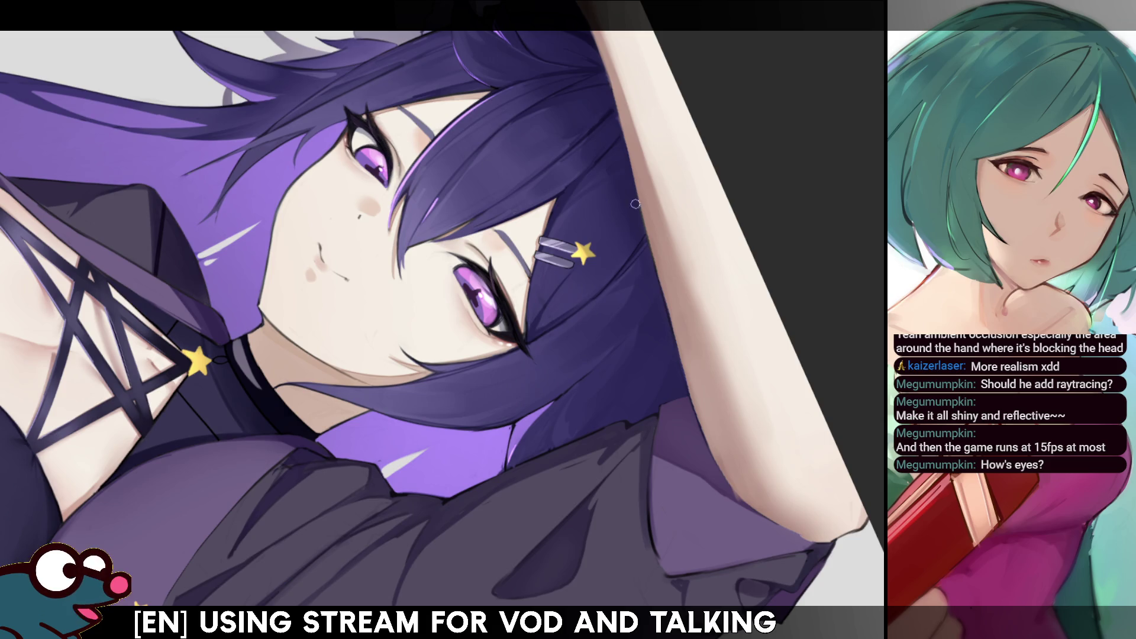
pyautogui.hotkey('ctrl', '[')
pyautogui.hotkey('ctrl', '-')
pyautogui.hotkey('ctrl', '-')
pyautogui.hotkey('ctrl', '-')
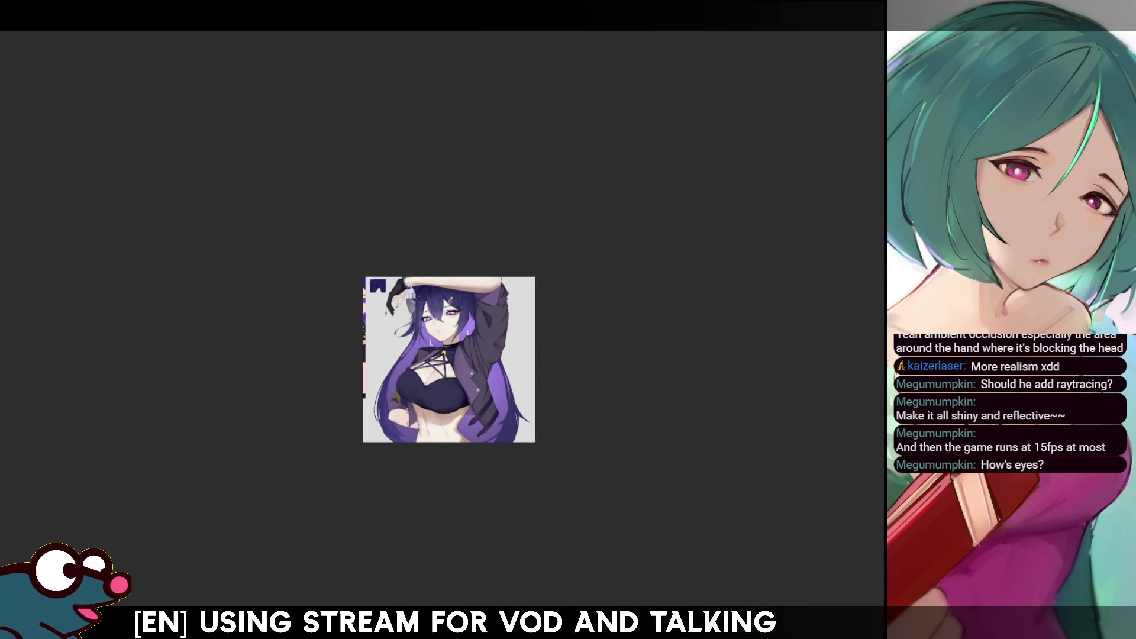
pyautogui.hotkey('ctrl', '+')
pyautogui.hotkey('ctrl', '+')
pyautogui.hotkey('ctrl', '+')
pyautogui.hotkey('ctrl', '+')
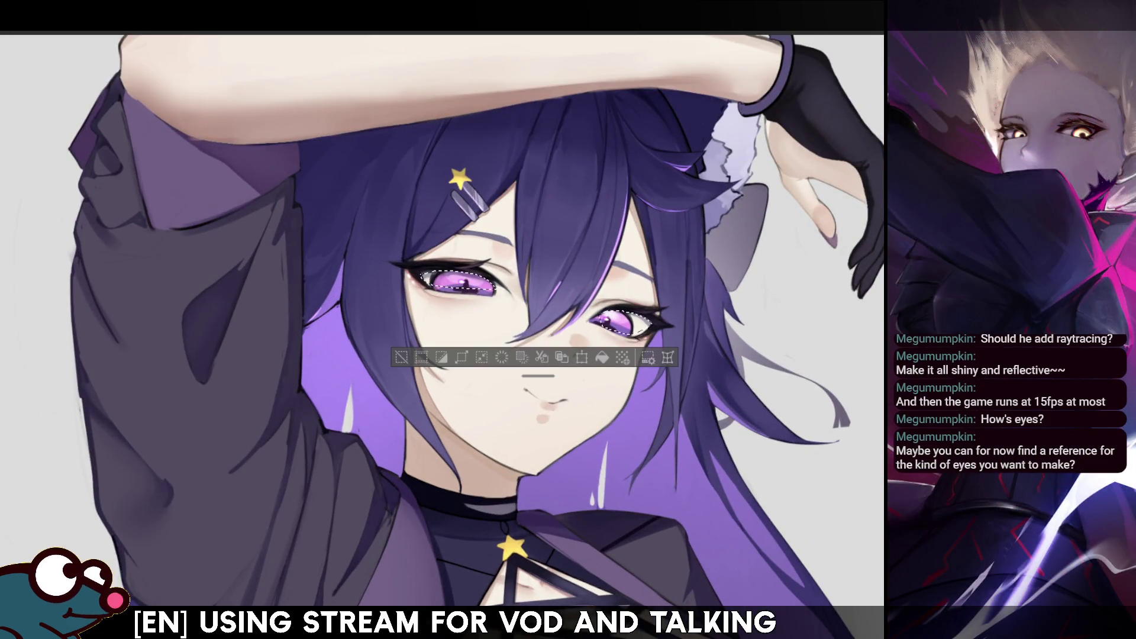
pyautogui.hotkey('ctrl', 'd')
pyautogui.press('h')
pyautogui.hotkey('ctrl', 'z')
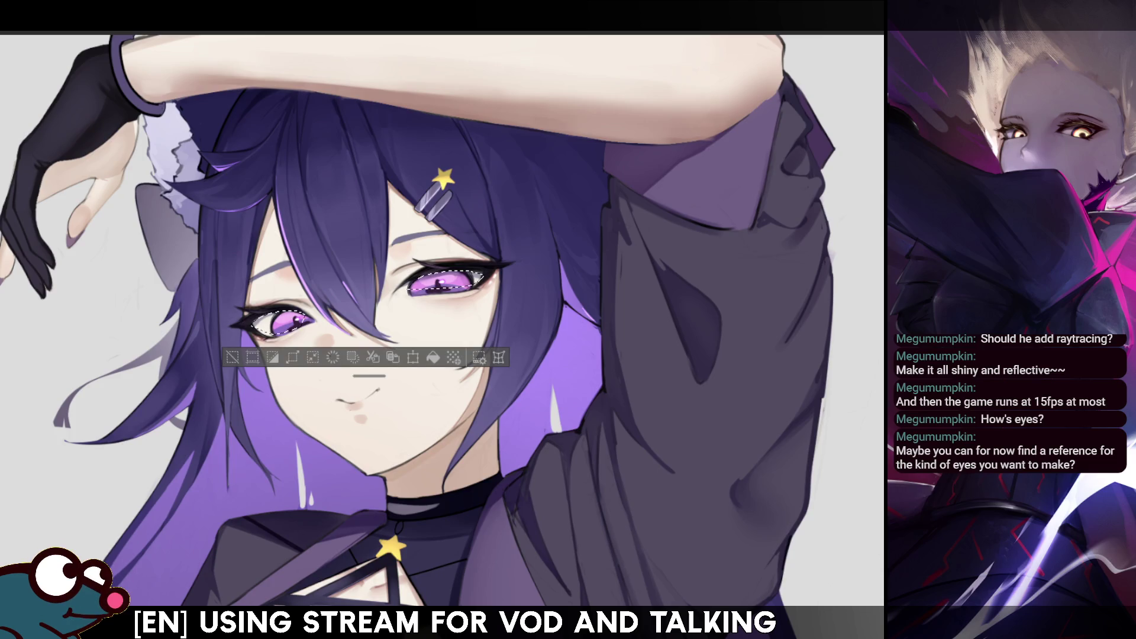
pyautogui.hotkey('ctrl', 'd')
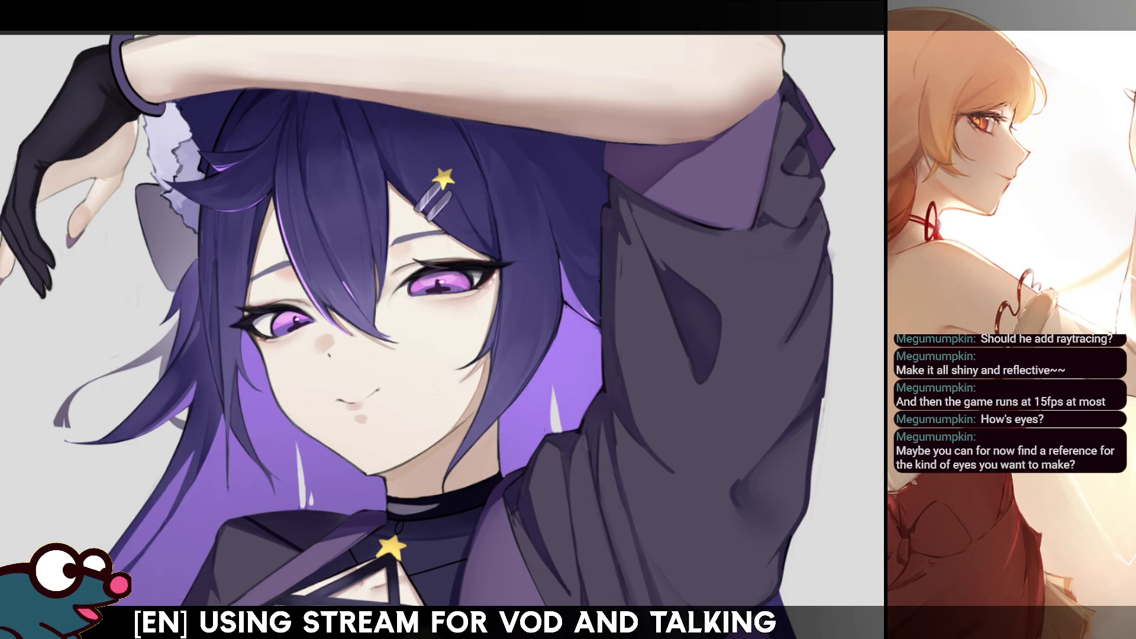
pyautogui.hotkey('ctrl', '0')
pyautogui.scroll(3, 592, 355)
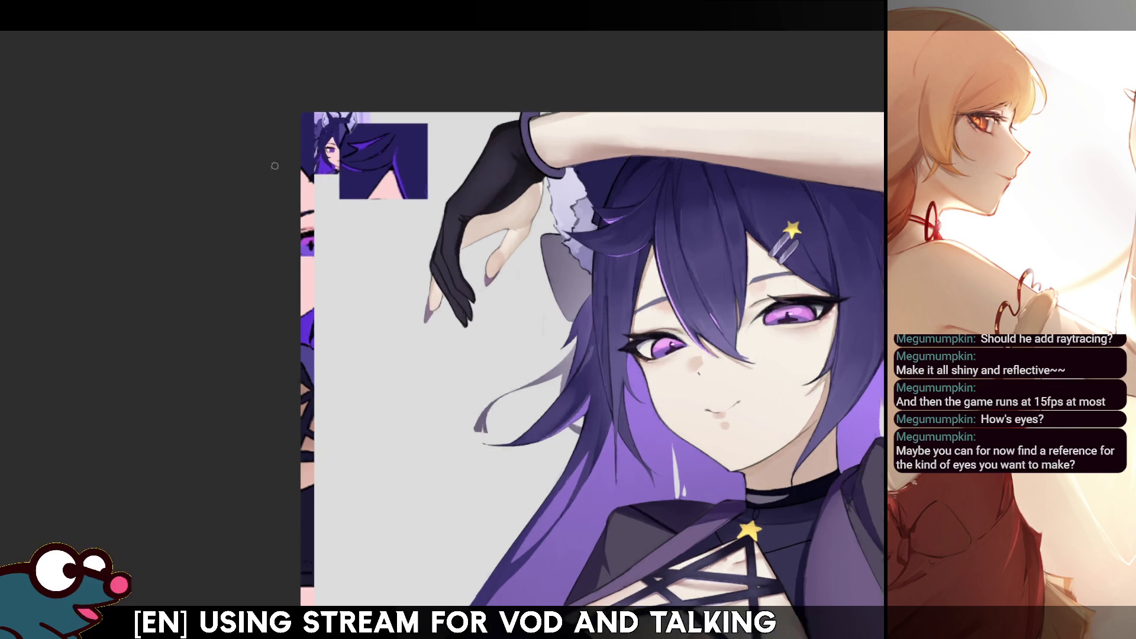
pyautogui.scroll(5, 355, 177)
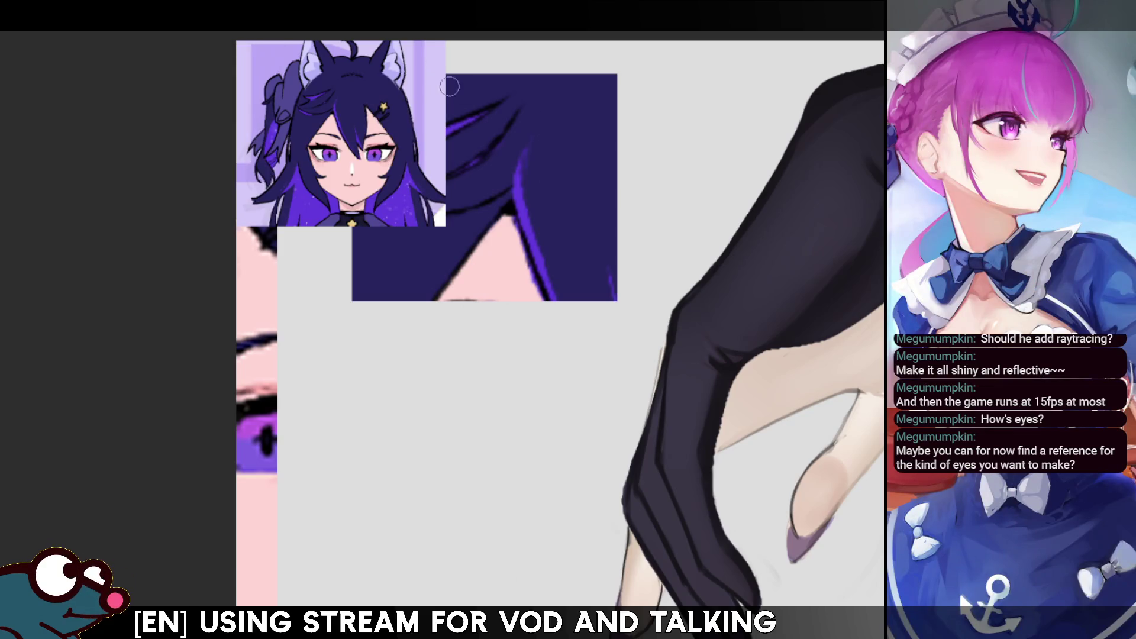
pyautogui.scroll(3, 464, 91)
pyautogui.scroll(-2, 437, 296)
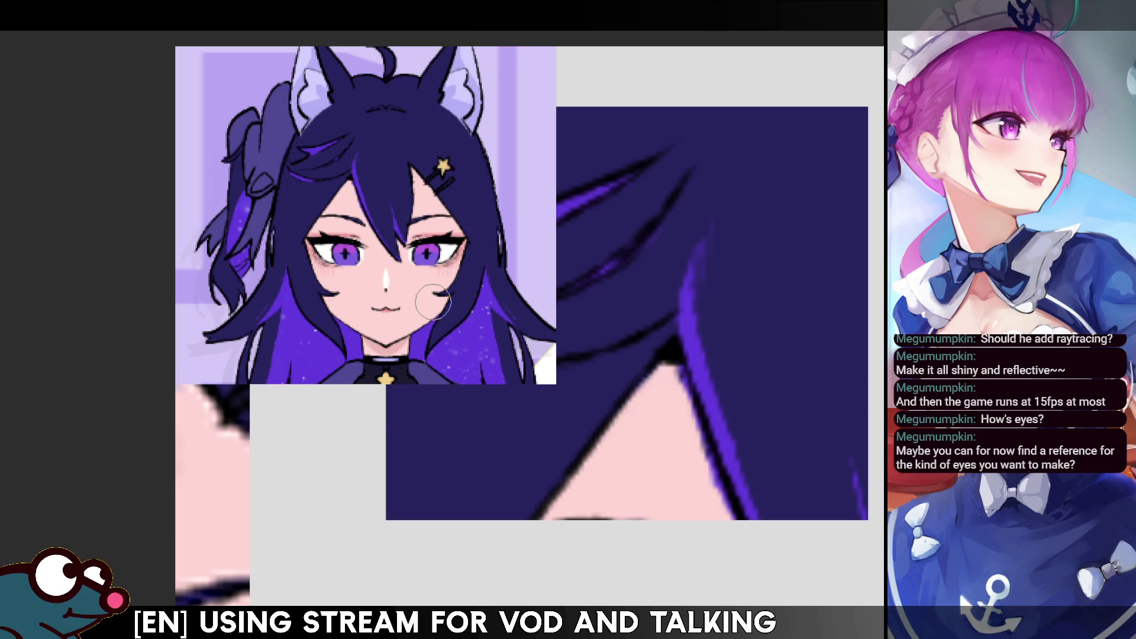
pyautogui.scroll(-10, 406, 196)
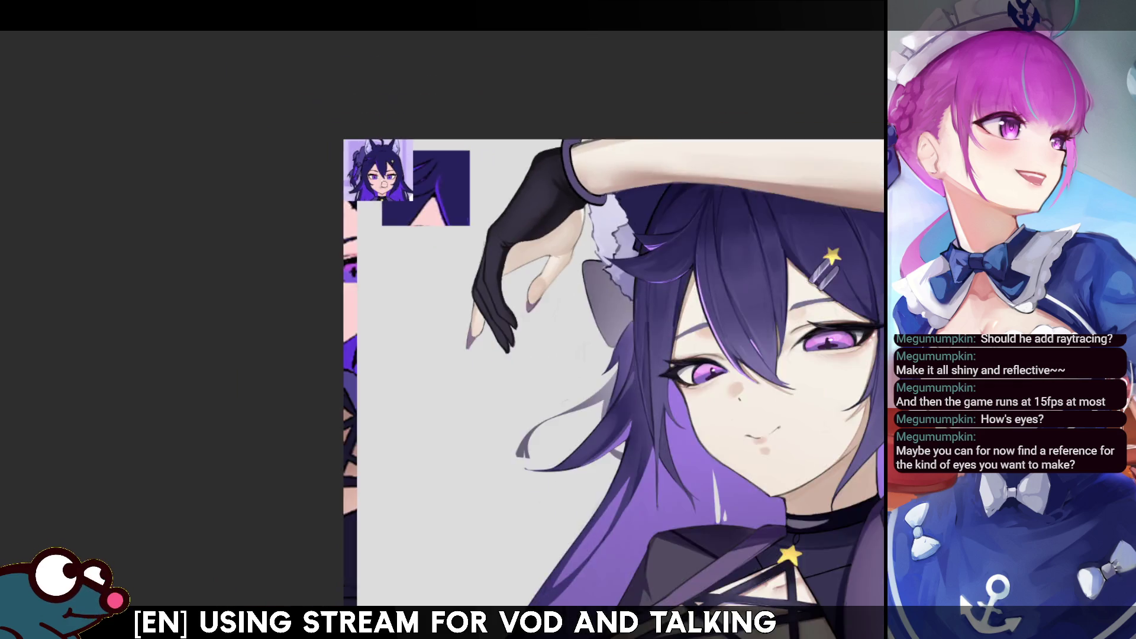
pyautogui.scroll(6, 562, 287)
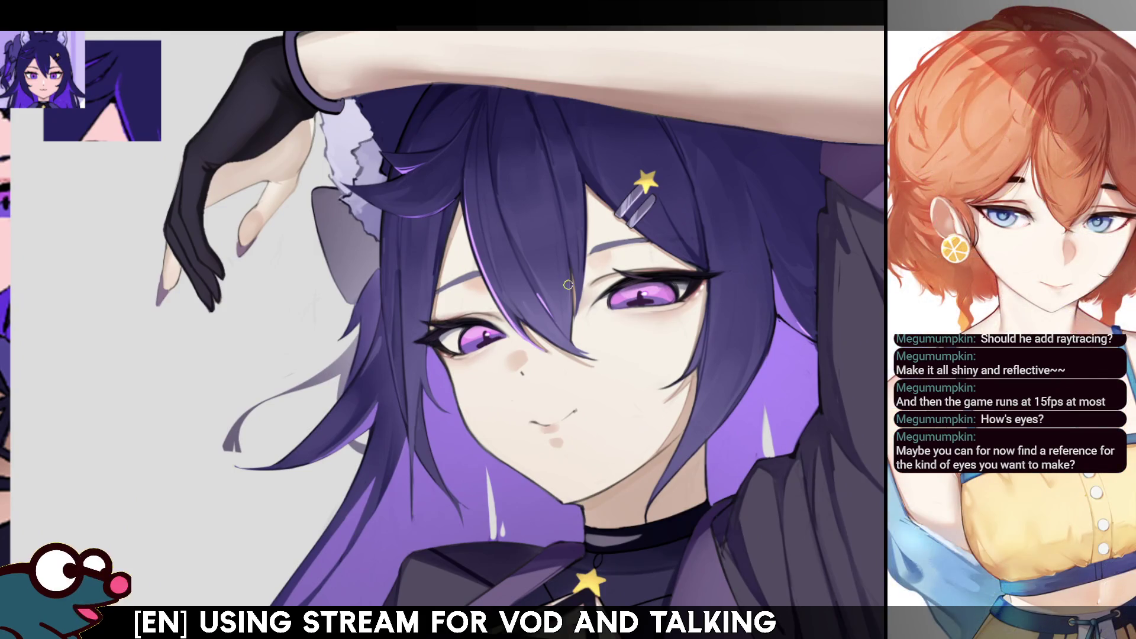
pyautogui.scroll(2, 473, 313)
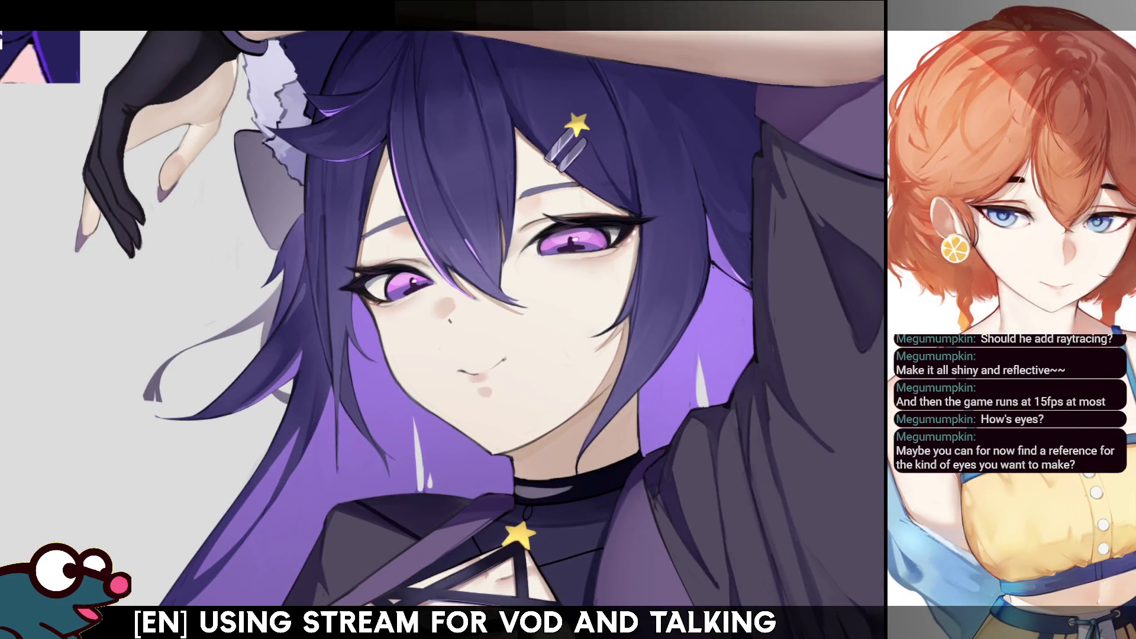
pyautogui.scroll(-2, 383, 342)
# Select both irises, recolour them to a deeper purple with Hue/Saturation/Luminosity, and deselect
pyautogui.click(383, 342)
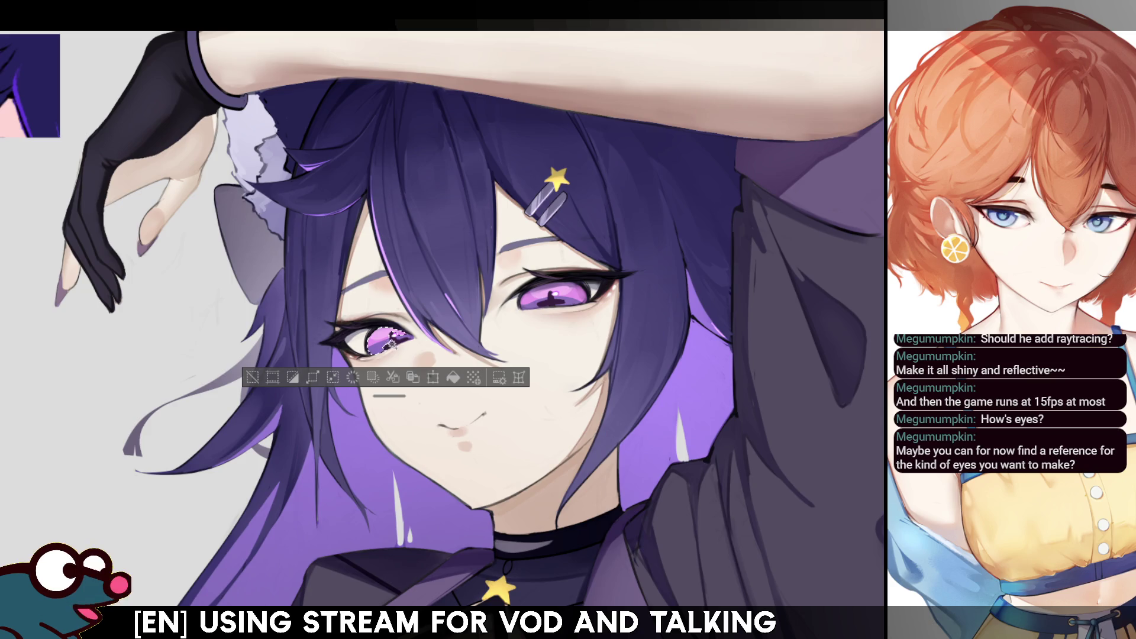
pyautogui.keyDown('shift'); pyautogui.click(536, 303); pyautogui.keyUp('shift')
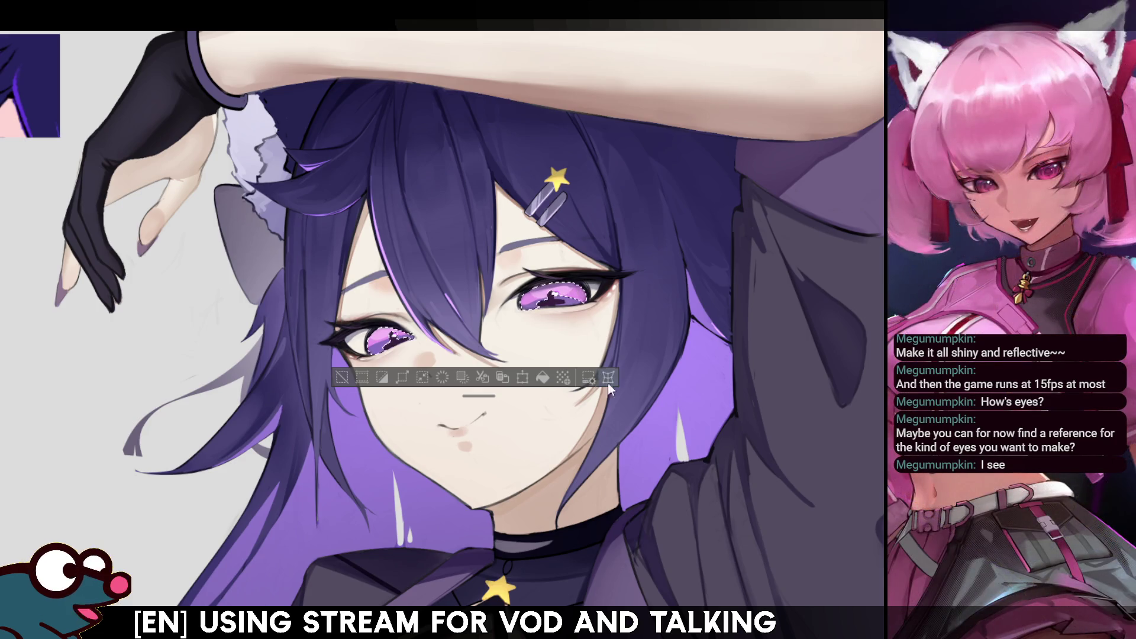
pyautogui.click(543, 378)
pyautogui.hotkey('ctrl', 'd')
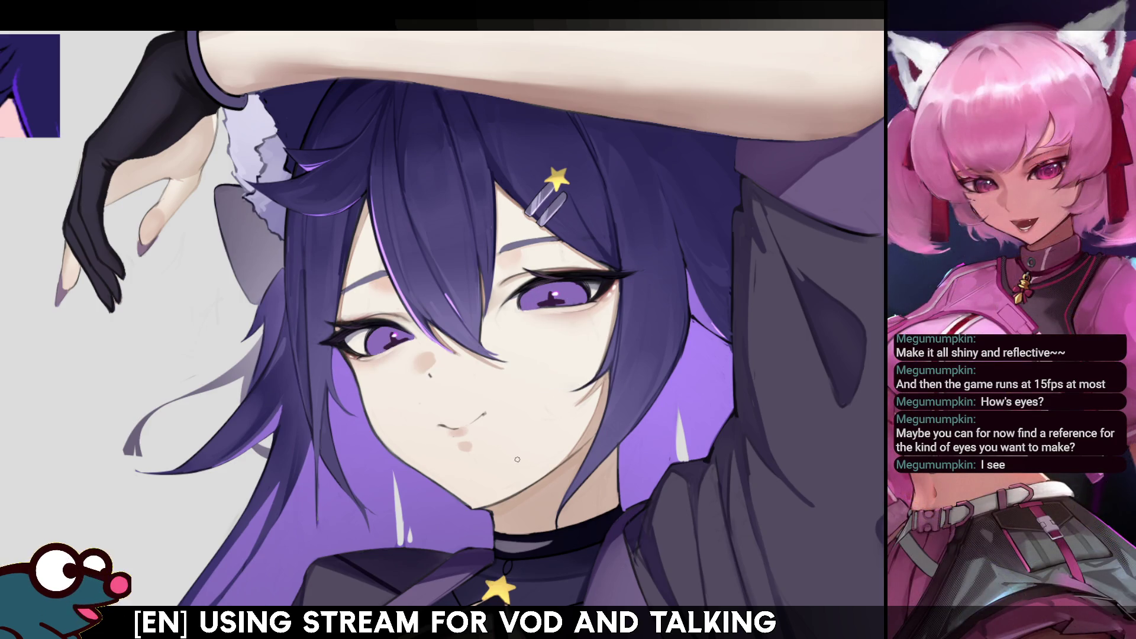
# Reselect both irises, clear the selection, and zoom out to the whole illustration
pyautogui.click(573, 295)
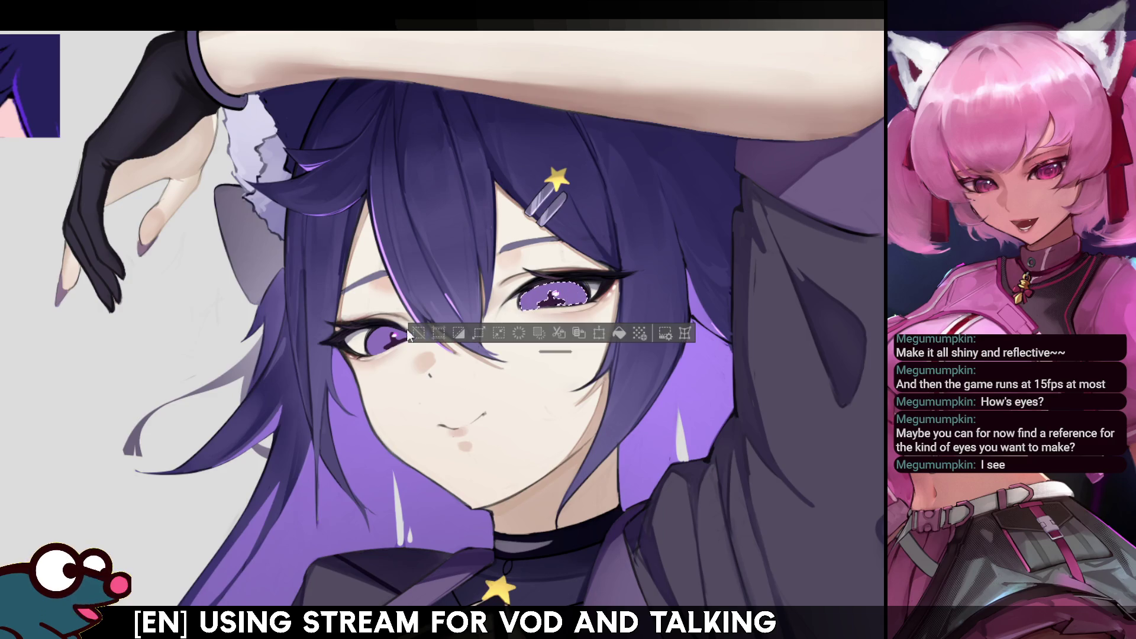
pyautogui.keyDown('shift'); pyautogui.click(422, 335); pyautogui.keyUp('shift')
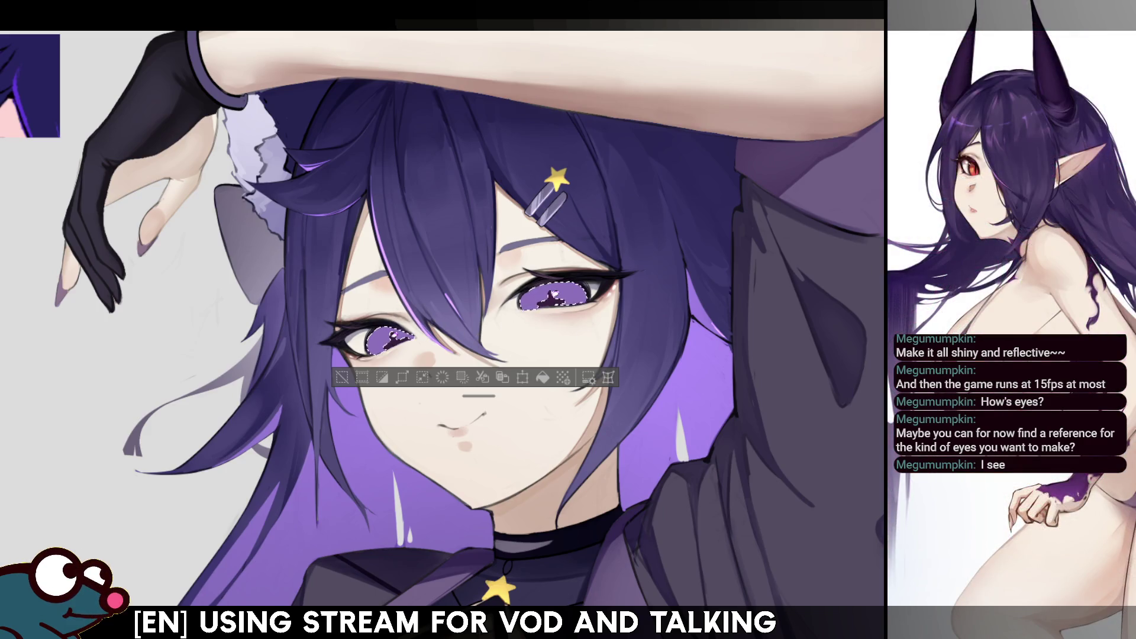
pyautogui.hotkey('ctrl', 'd')
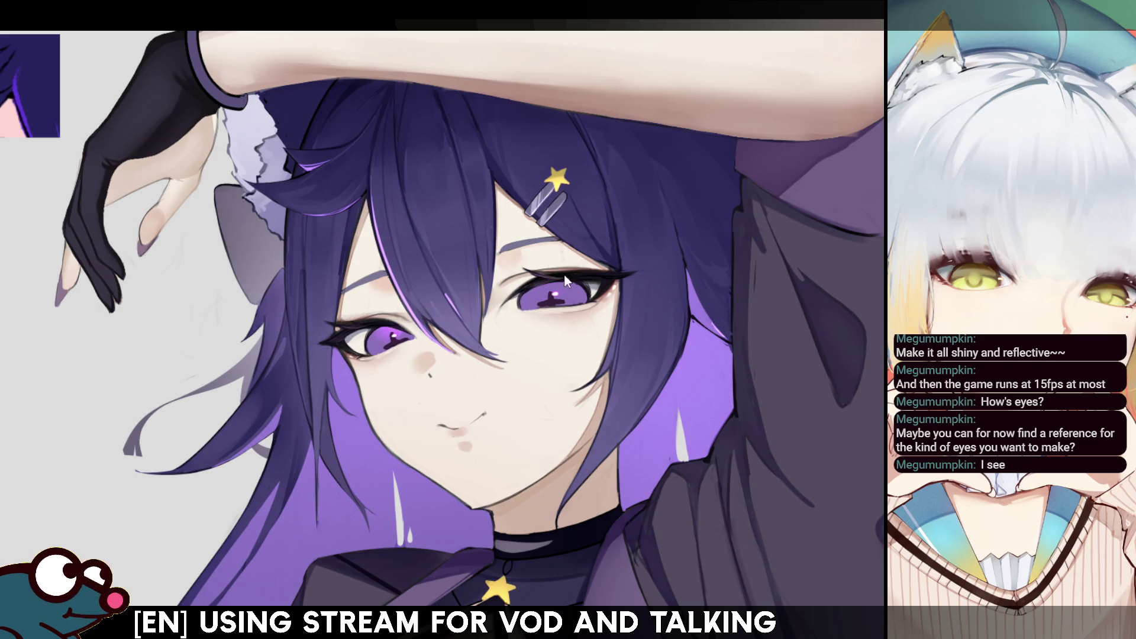
pyautogui.hotkey('ctrl', '0')
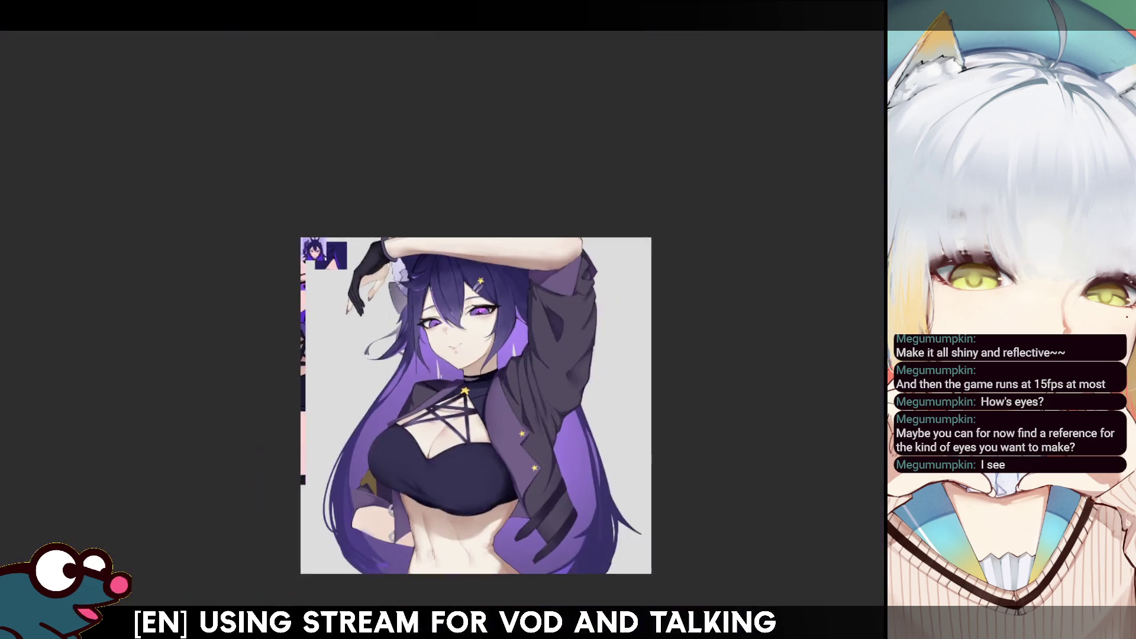
# Paint saturated magenta over the iris, then undo and redo to compare the brighter result
pyautogui.hotkey('ctrl', '1')
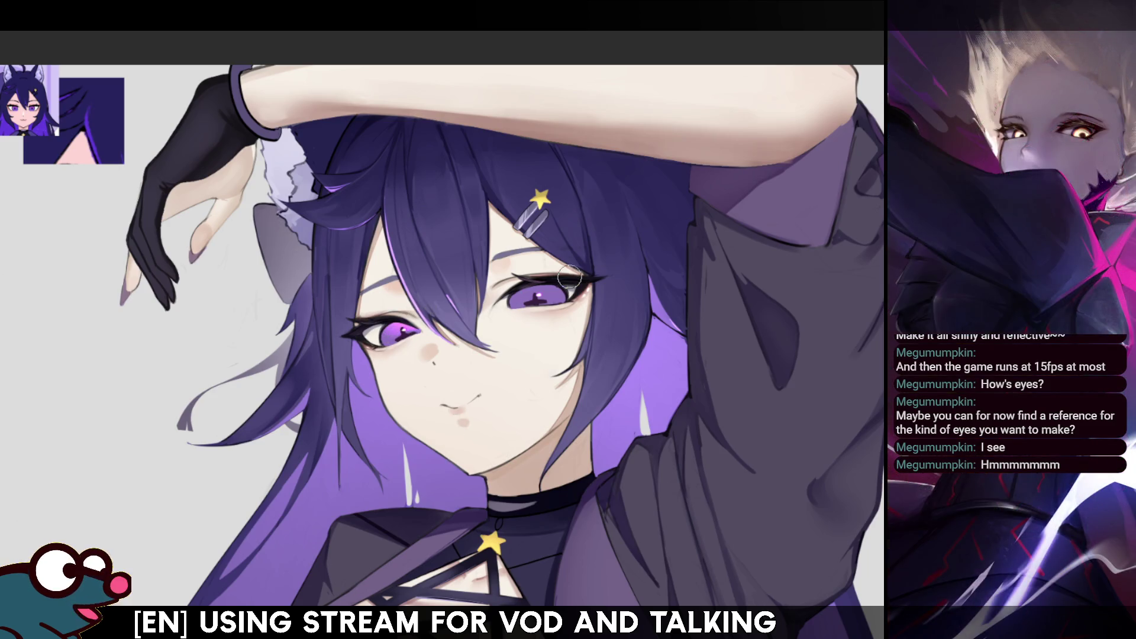
pyautogui.moveTo(570, 276)
pyautogui.mouseDown()
pyautogui.moveTo(500, 300)
pyautogui.moveTo(532, 314)
pyautogui.moveTo(563, 284)
pyautogui.moveTo(503, 307)
pyautogui.moveTo(577, 278)
pyautogui.moveTo(559, 288)
pyautogui.mouseUp()
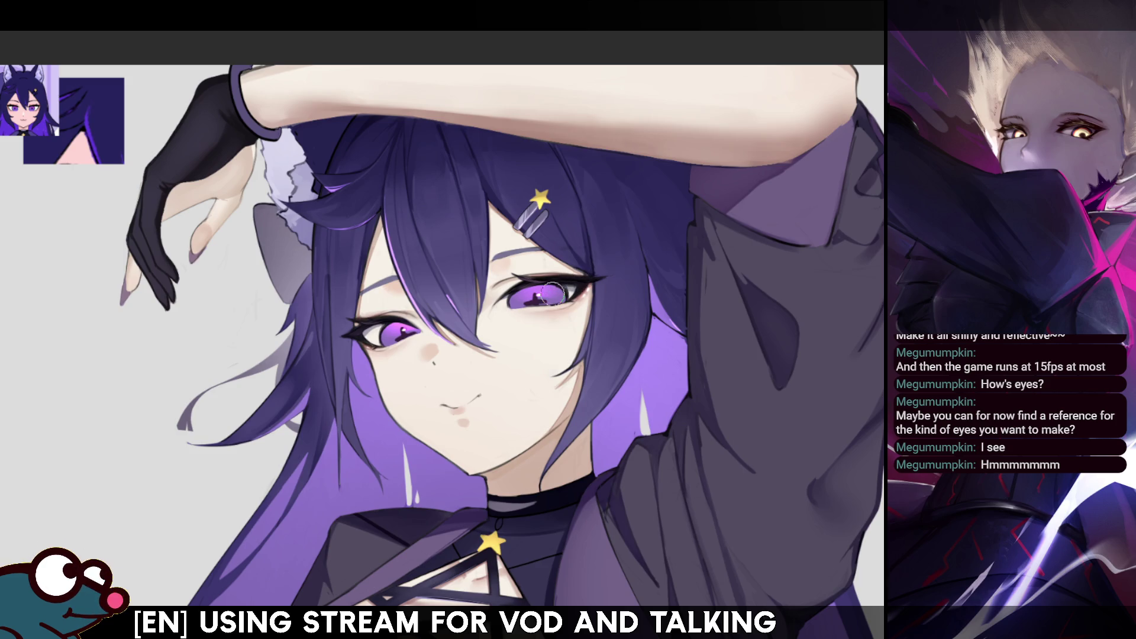
pyautogui.hotkey('ctrl', 'z')
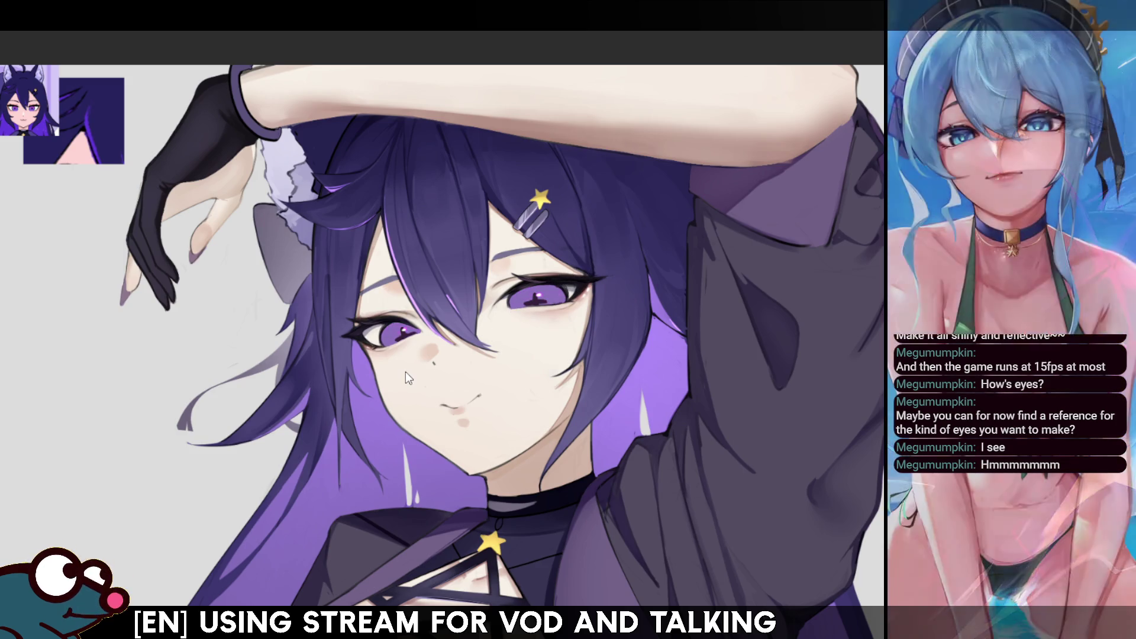
pyautogui.hotkey('ctrl', 'y')
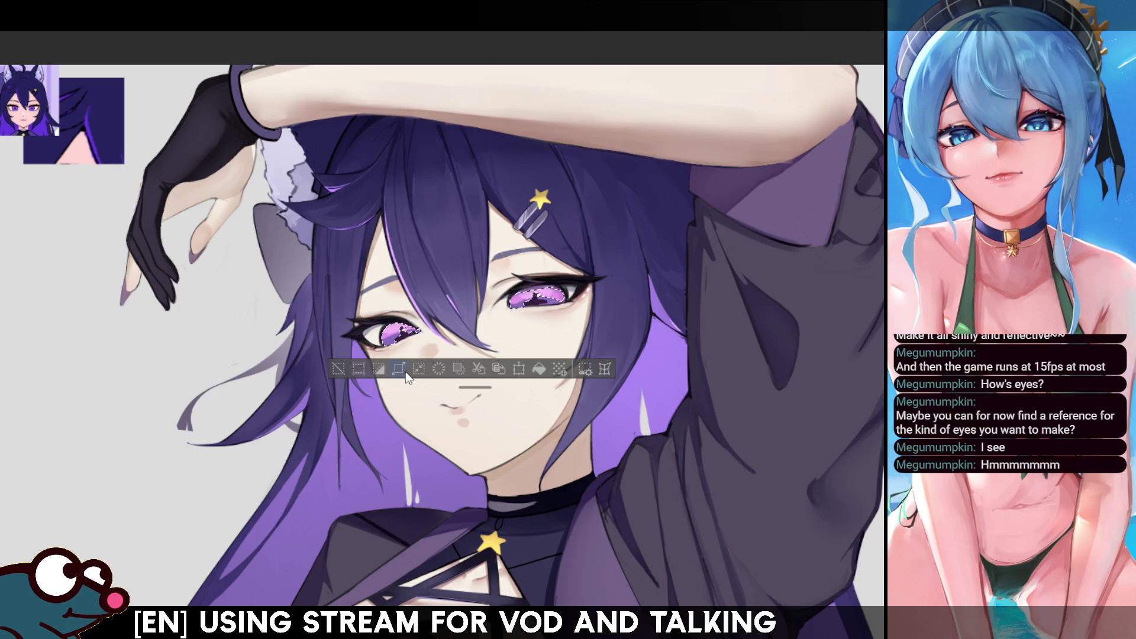
# Zoom in on the eyes and flip the view horizontally and back to check them mirrored
pyautogui.scroll(3, 404, 371)
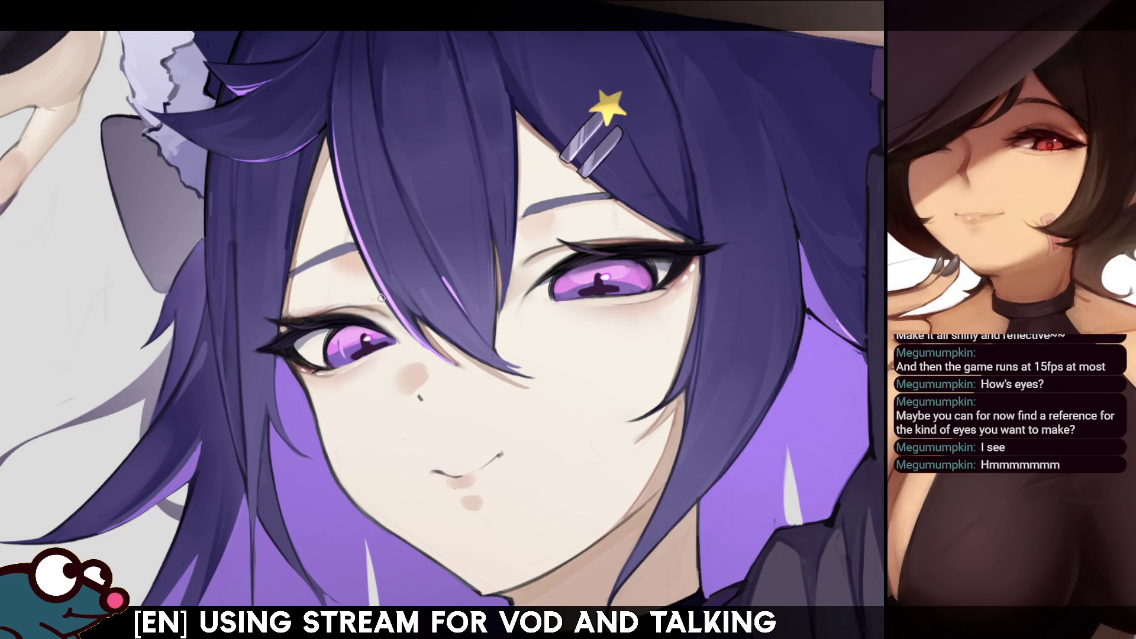
pyautogui.press('m')
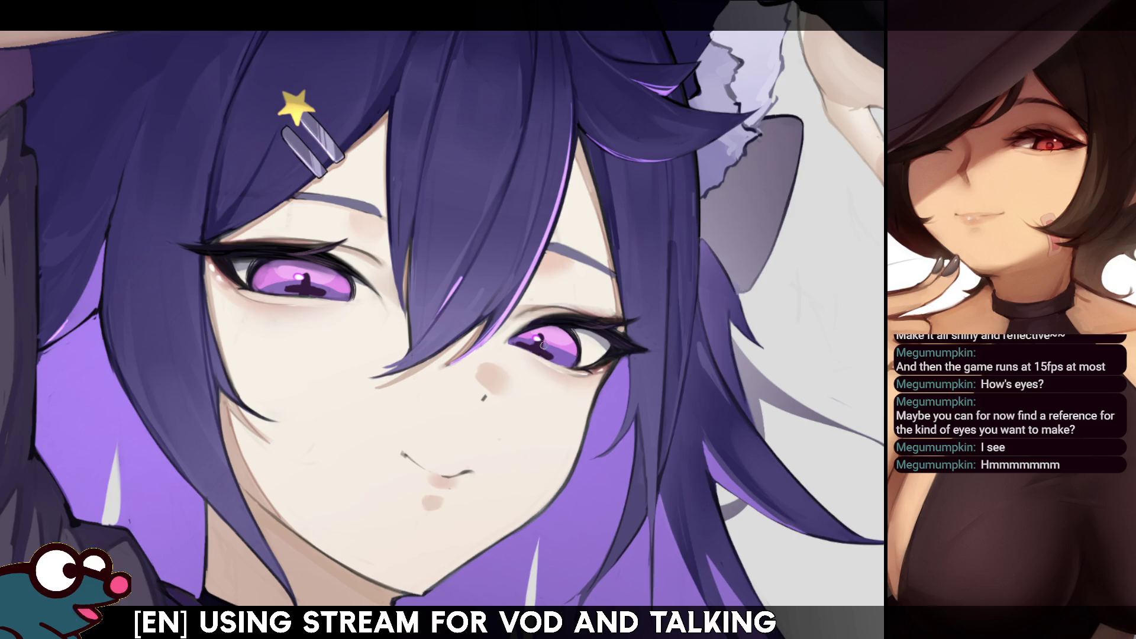
pyautogui.press('m')
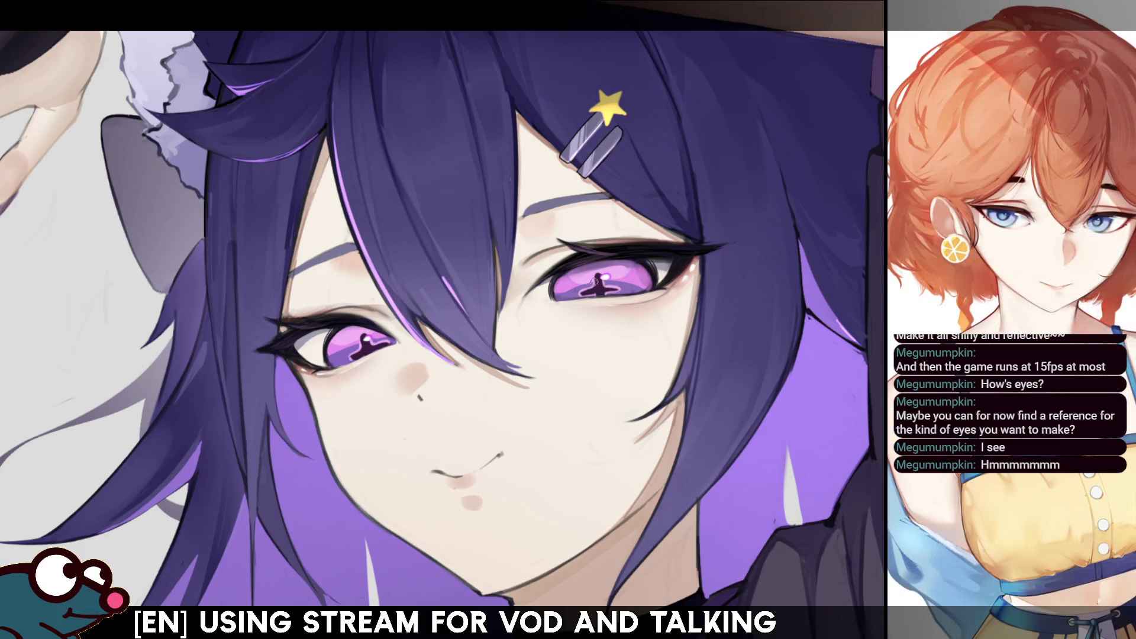
# Straighten the canvas, zoom into the face, tilt the view, and mirror it briefly
pyautogui.scroll(-10, 442, 335)
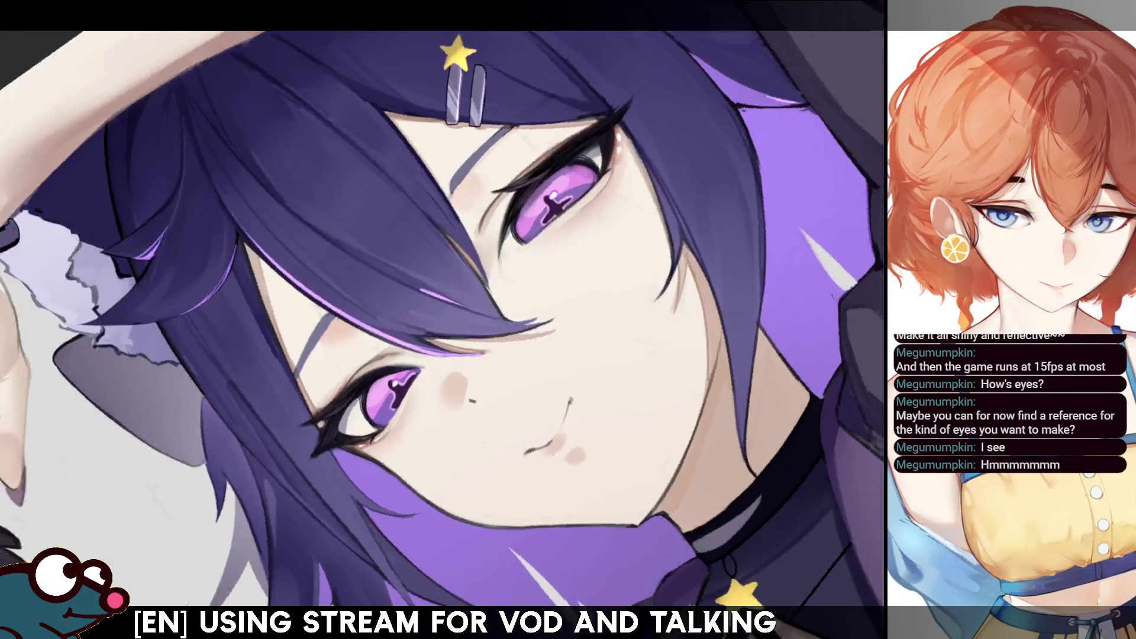
pyautogui.scroll(1, 442, 335)
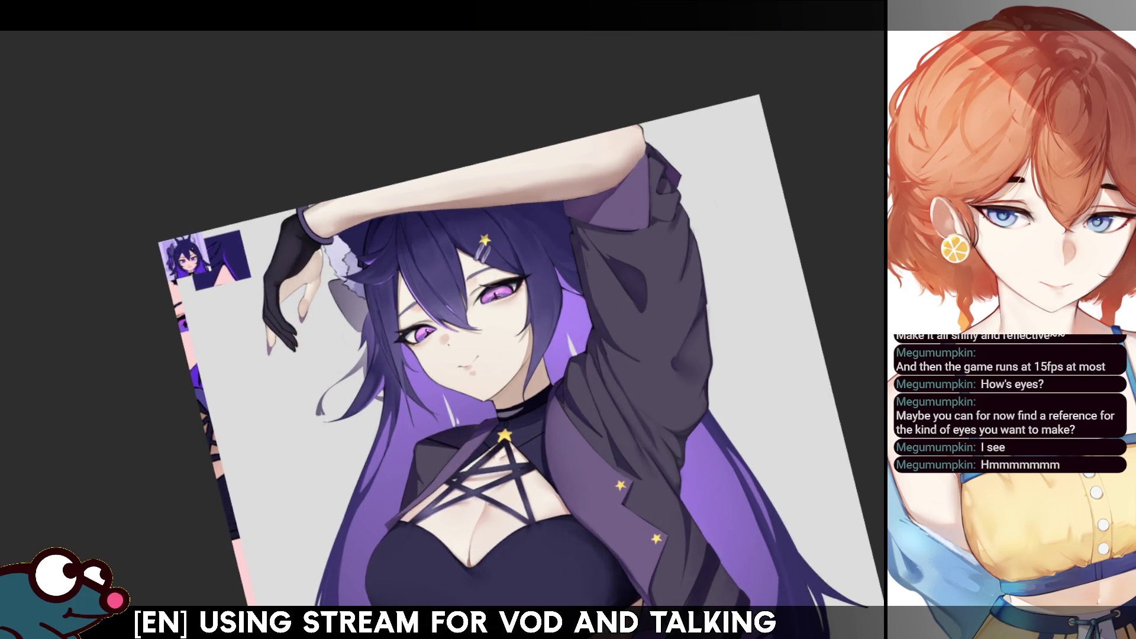
pyautogui.press('Delete')
pyautogui.scroll(6, 442, 334)
pyautogui.scroll(-2, 442, 334)
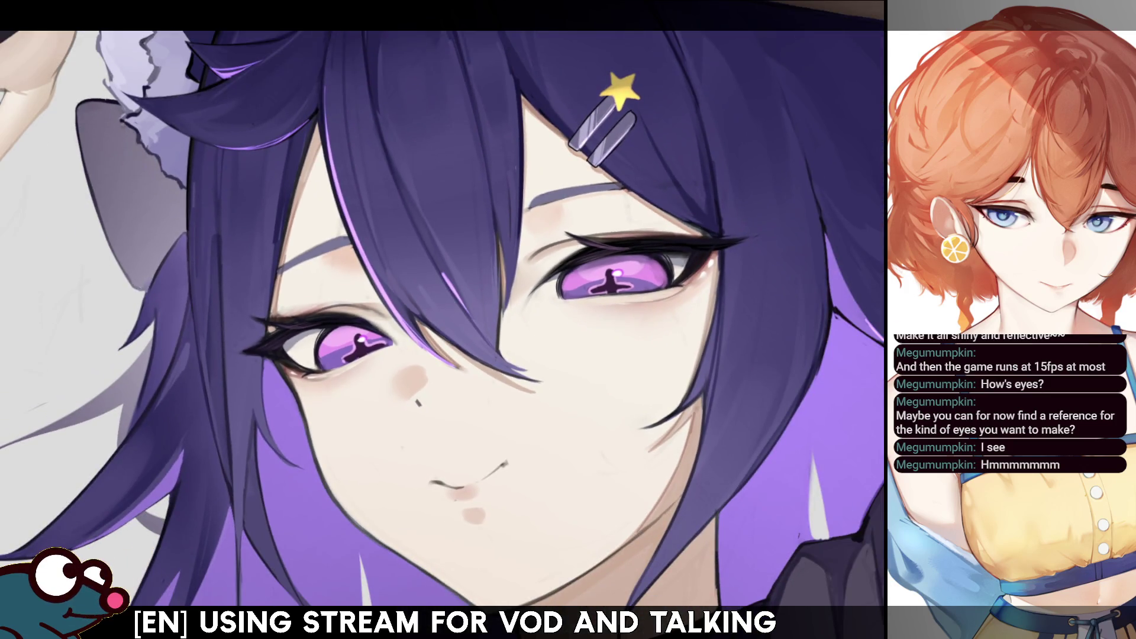
pyautogui.press('Delete')
pyautogui.press('Delete')
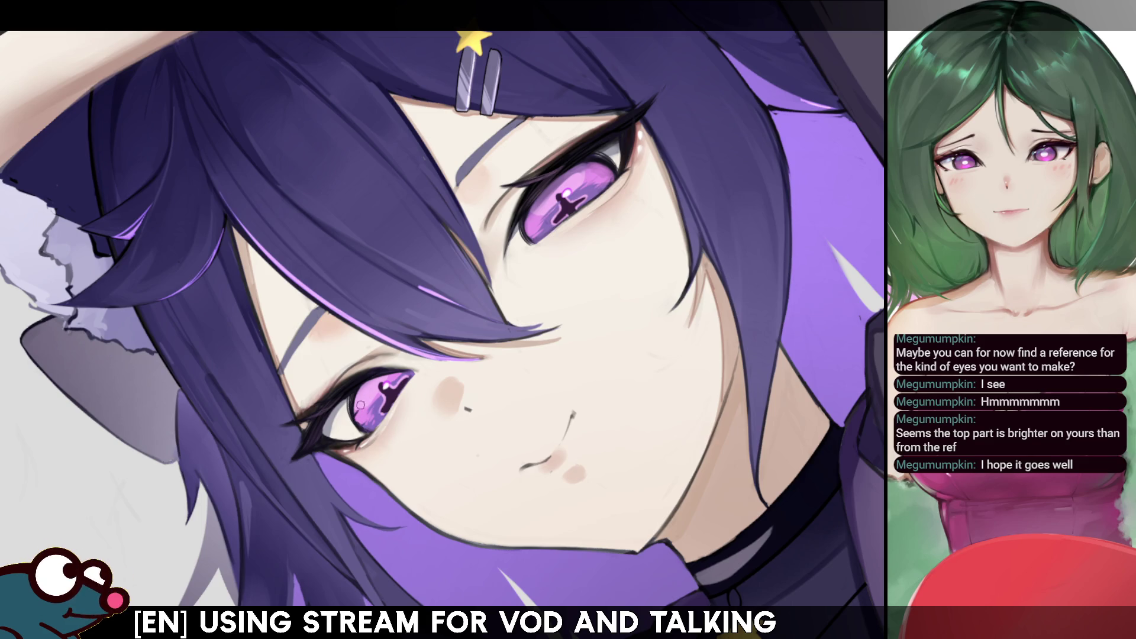
pyautogui.press('m')
pyautogui.press('m')
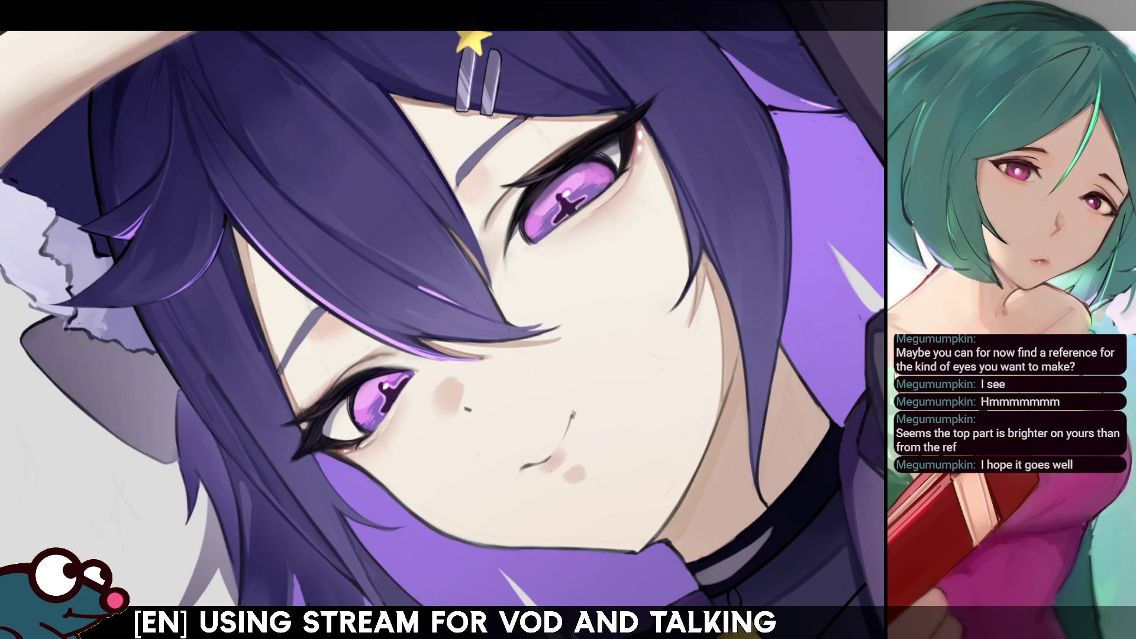
# Darken the eye's cross-shaped pupil, then try a lower-iris selection and clear it
pyautogui.moveTo(547, 220); pyautogui.dragTo(583, 198)
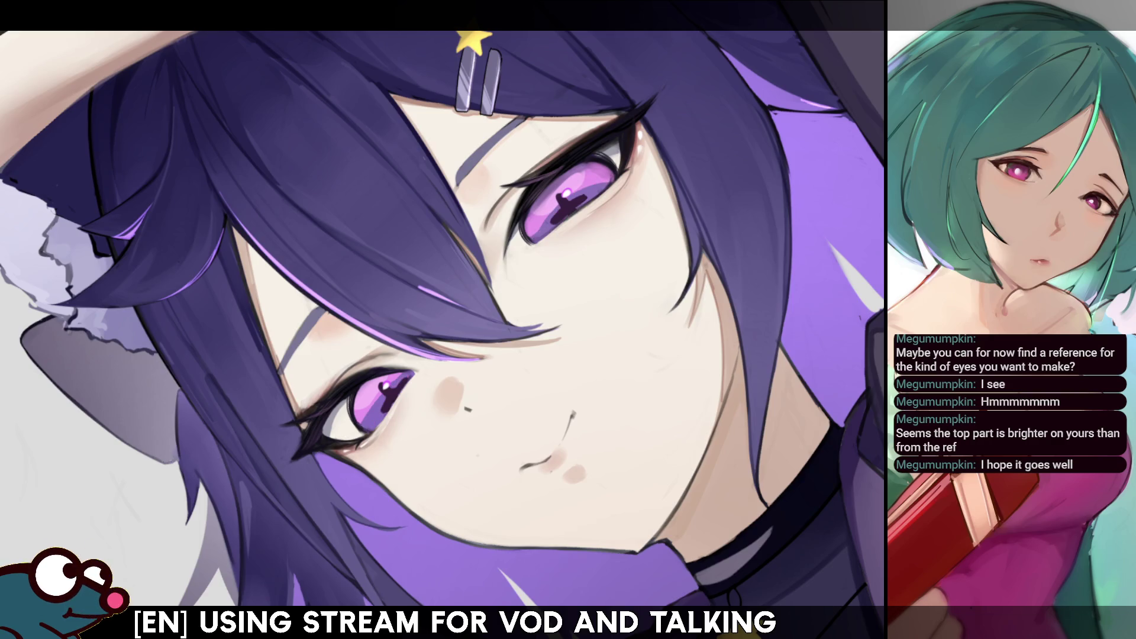
pyautogui.click(377, 408)
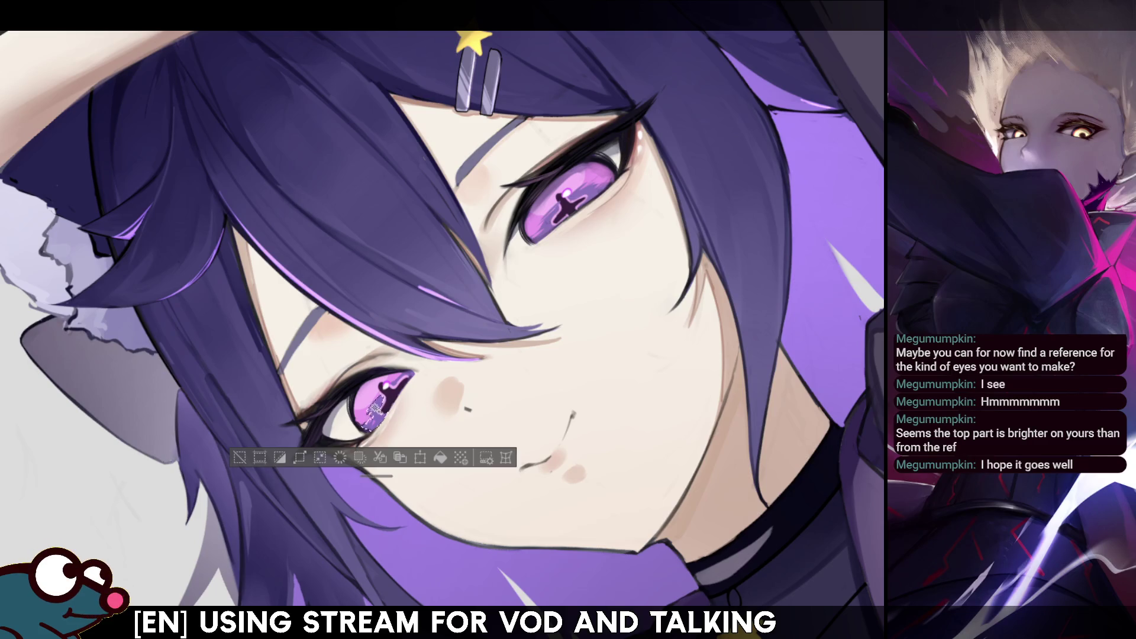
pyautogui.click(403, 379)
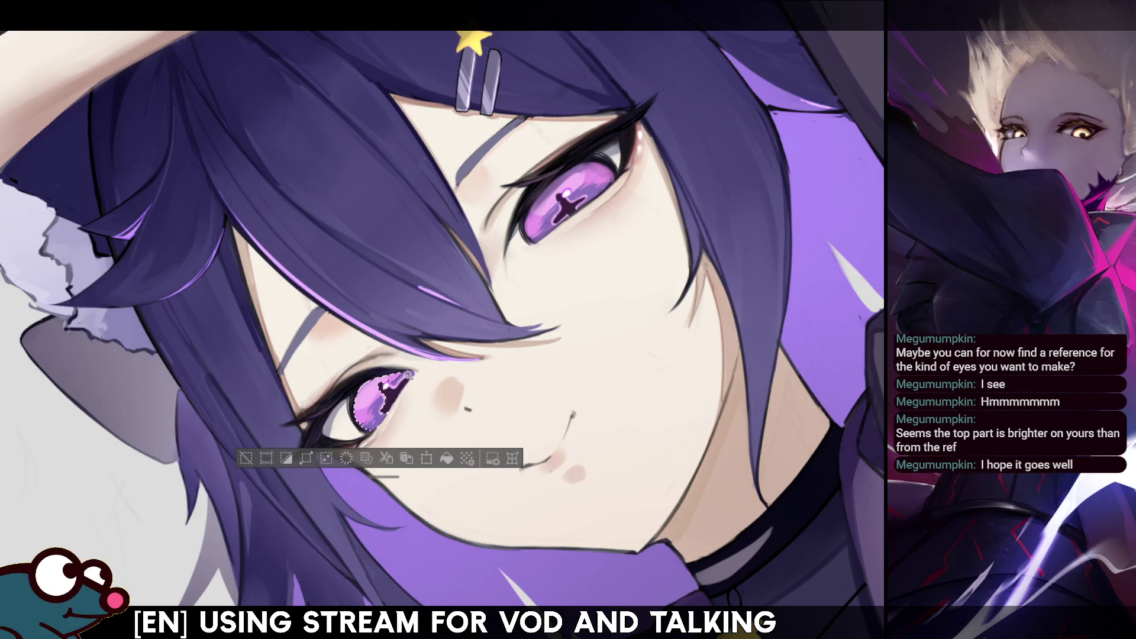
pyautogui.hotkey('ctrl', 'z')
pyautogui.hotkey('ctrl', 'd')
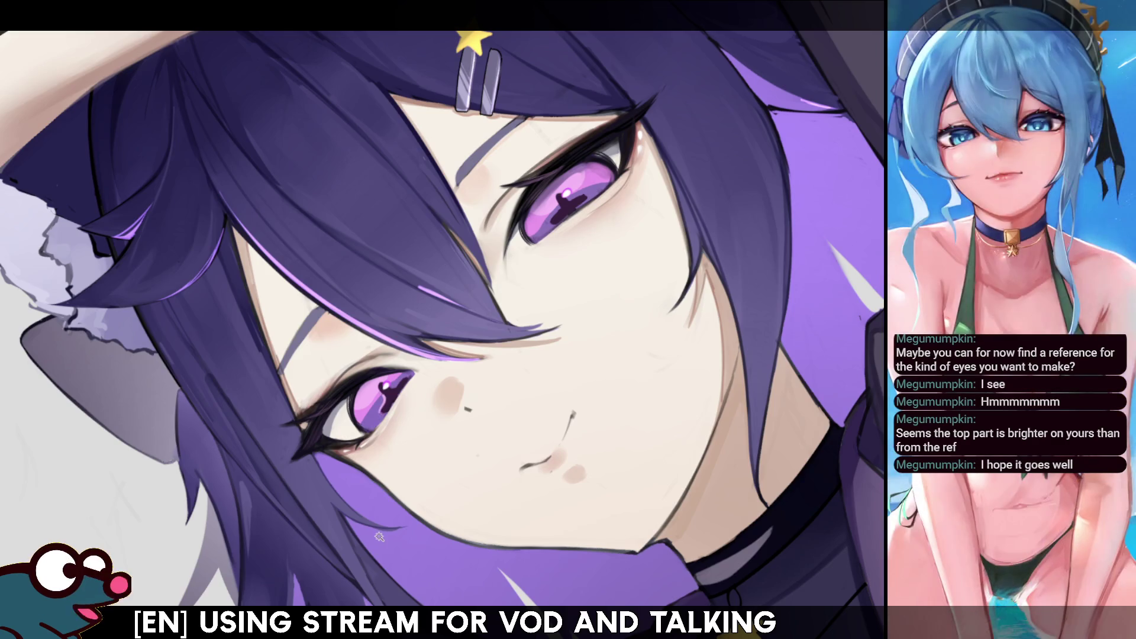
# Lasso the lower iris and add the upper iris to the selection
pyautogui.moveTo(374, 418)
pyautogui.mouseDown()
pyautogui.moveTo(390, 391)
pyautogui.moveTo(408, 389)
pyautogui.mouseUp()
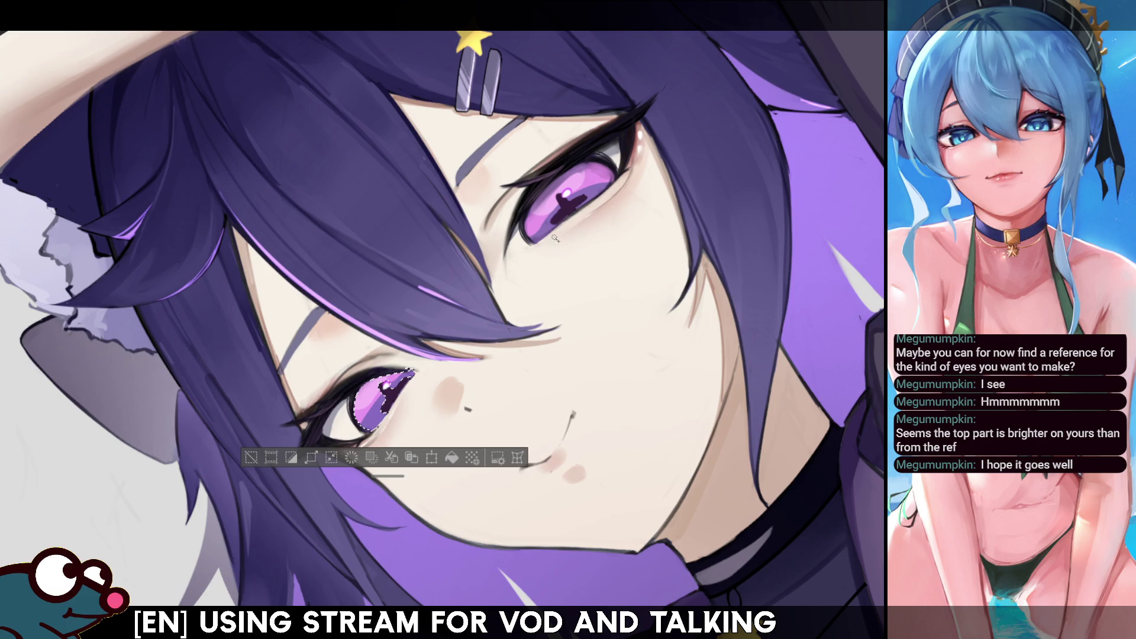
pyautogui.moveTo(555, 238); pyautogui.dragTo(545, 227)
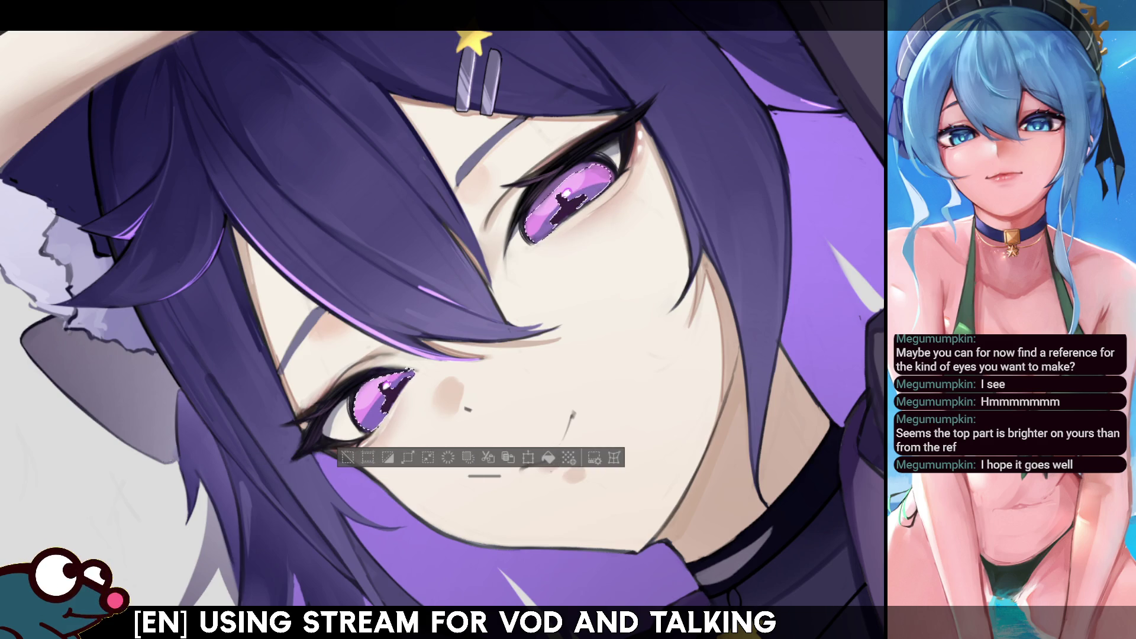
pyautogui.moveTo(584, 199)
pyautogui.mouseDown()
pyautogui.moveTo(604, 173)
pyautogui.moveTo(615, 219)
pyautogui.mouseUp()
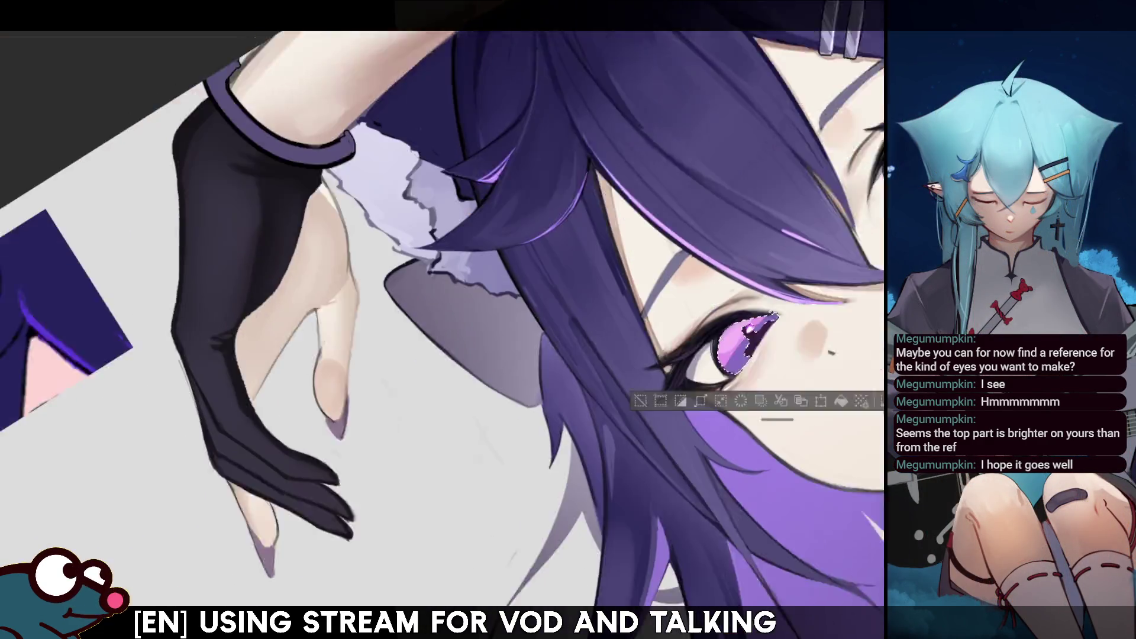
# Look around the eyes, then deselect and return to an upright, zoomed-out view
pyautogui.scroll(-5, 442, 319)
pyautogui.moveTo(329, 431)
pyautogui.mouseDown()
pyautogui.moveTo(584, 215)
pyautogui.moveTo(647, 355)
pyautogui.mouseUp()
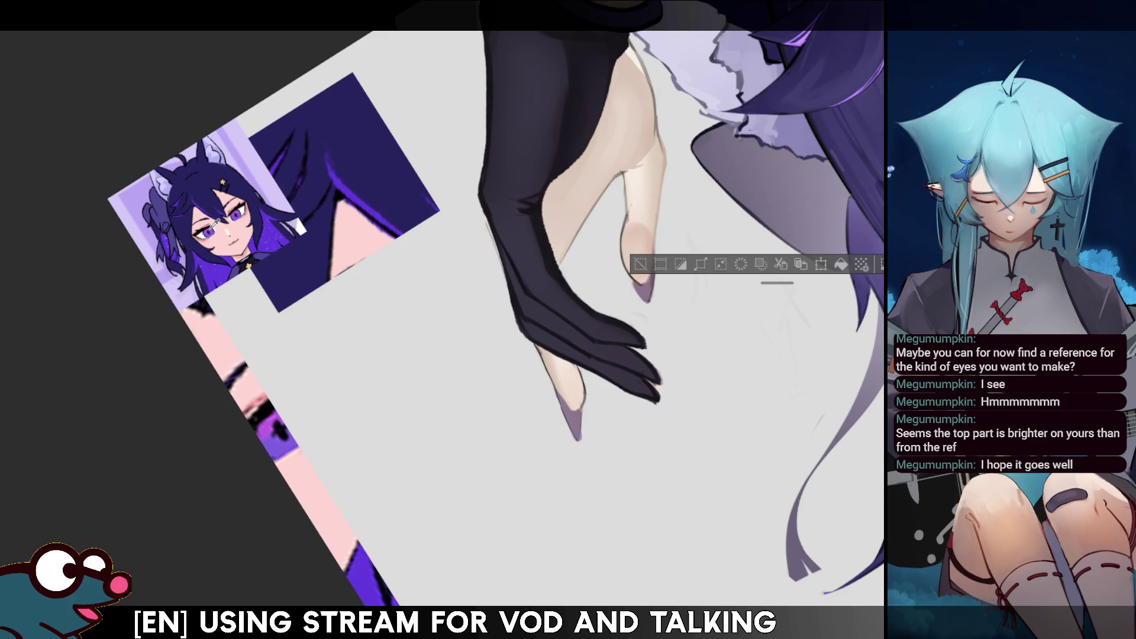
pyautogui.scroll(5, 552, 174)
pyautogui.moveTo(635, 329)
pyautogui.mouseDown()
pyautogui.moveTo(583, 430)
pyautogui.moveTo(506, 429)
pyautogui.moveTo(517, 430)
pyautogui.mouseUp()
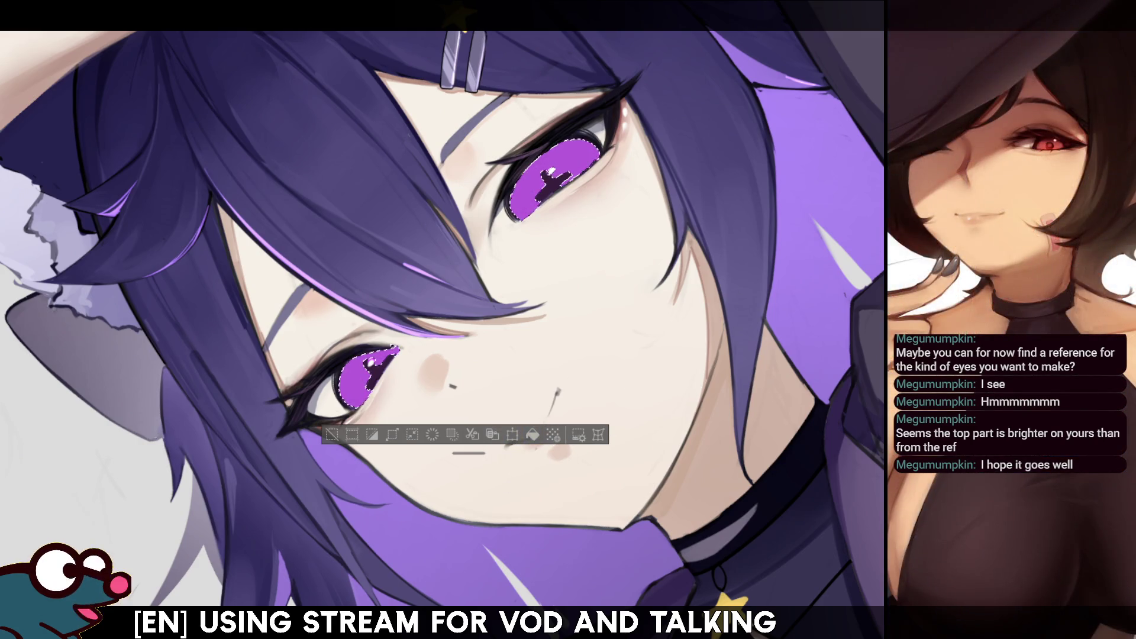
pyautogui.scroll(-5, 528, 450)
pyautogui.scroll(5, 509, 355)
pyautogui.moveTo(521, 405)
pyautogui.mouseDown()
pyautogui.moveTo(685, 240)
pyautogui.moveTo(693, 118)
pyautogui.mouseUp()
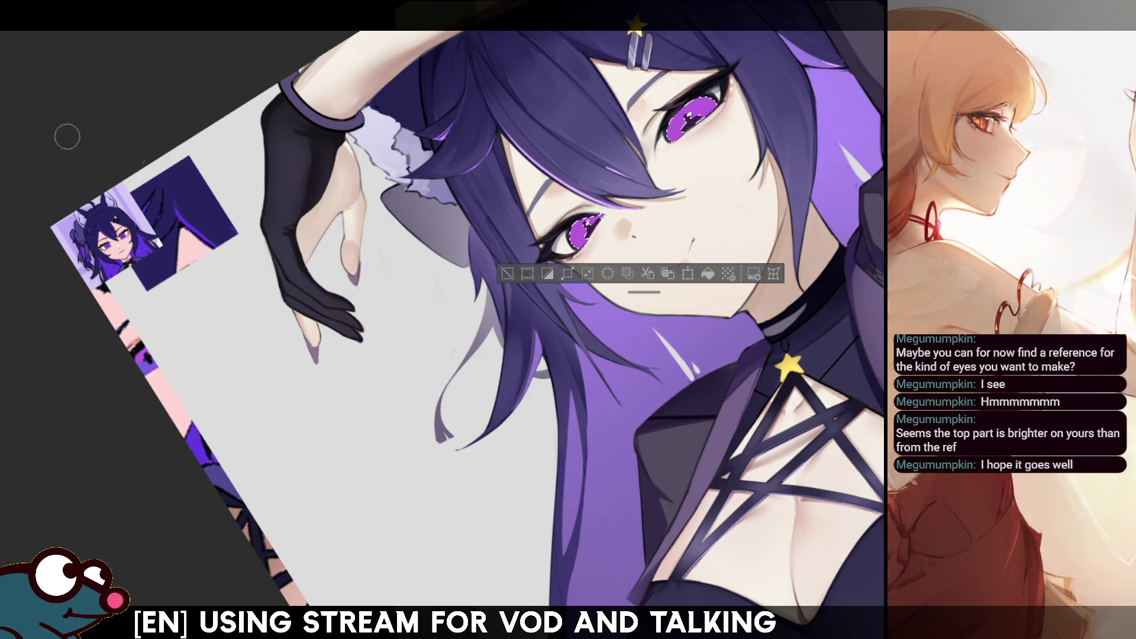
pyautogui.moveTo(649, 295); pyautogui.dragTo(633, 313)
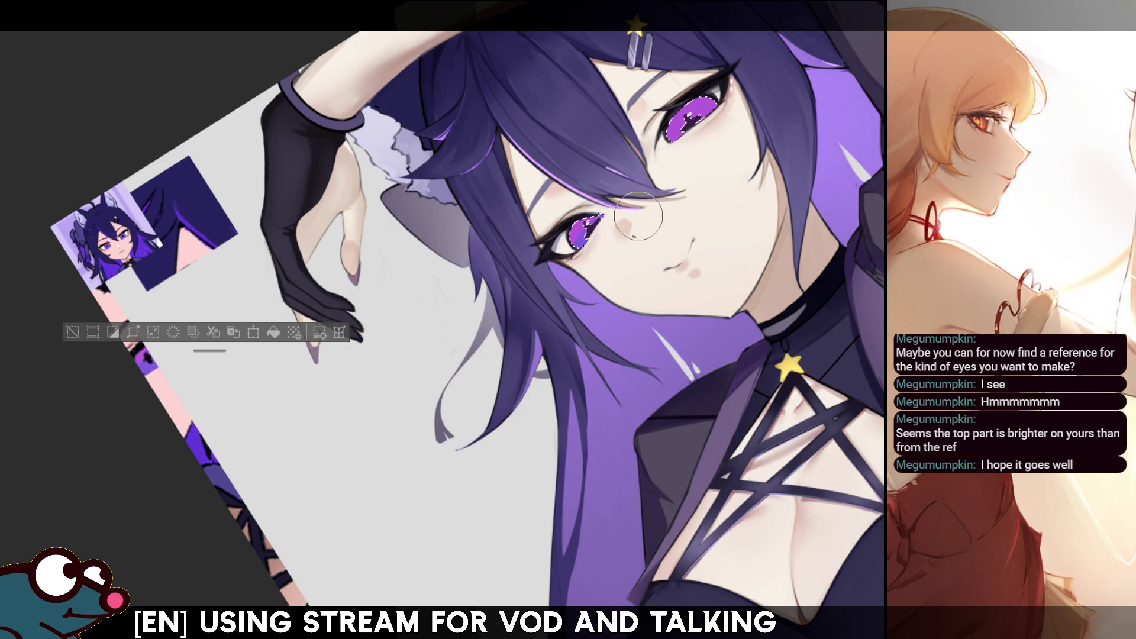
pyautogui.hotkey('ctrl', 'd')
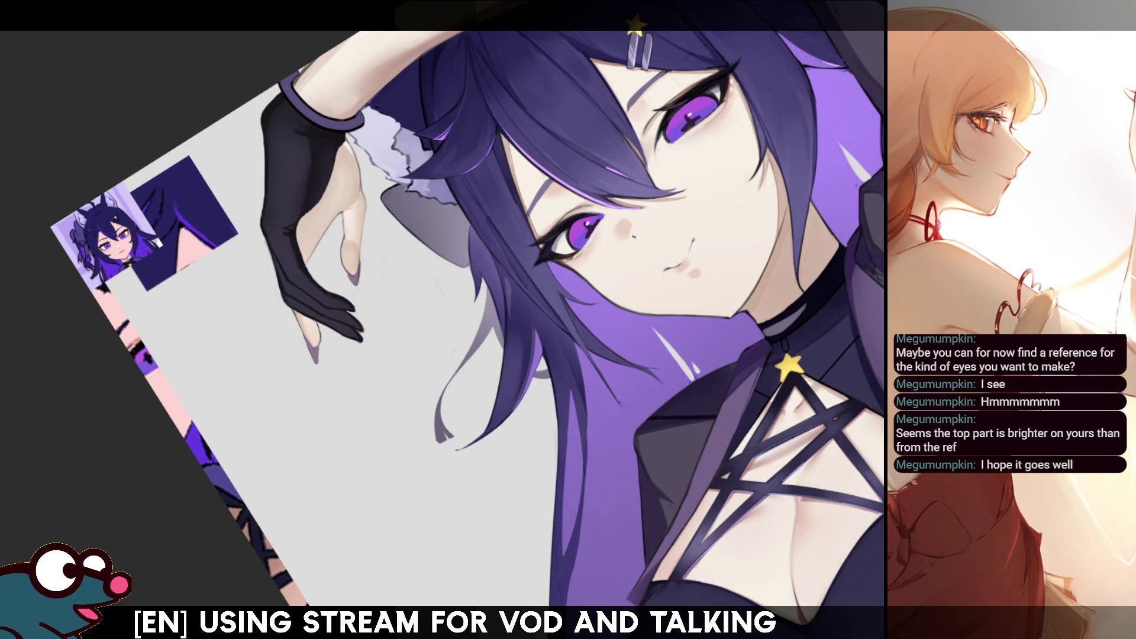
pyautogui.hotkey('ctrl', '0')
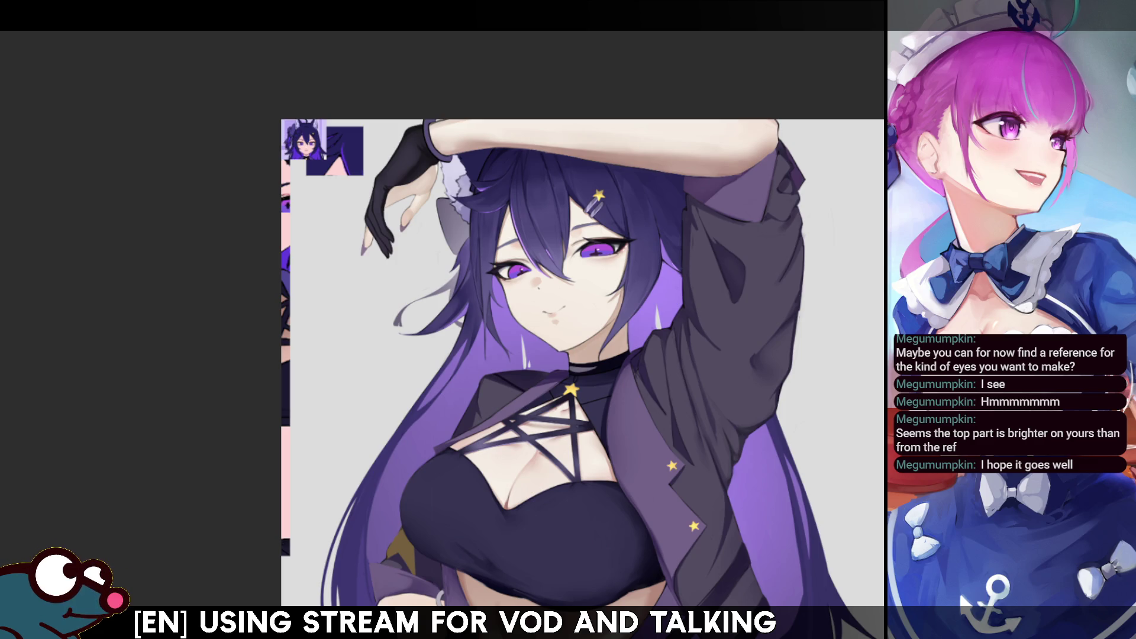
# On a rotated close-up of the face, lasso both irises, straighten the view, then deselect
pyautogui.click(511, 270)
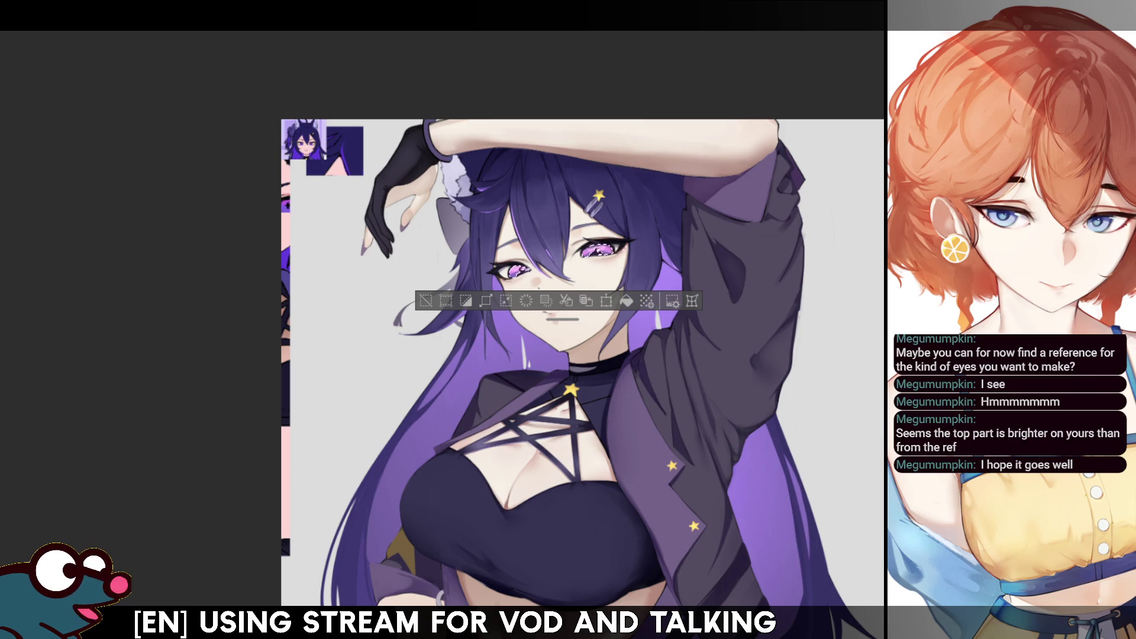
pyautogui.hotkey('ctrl', 'd')
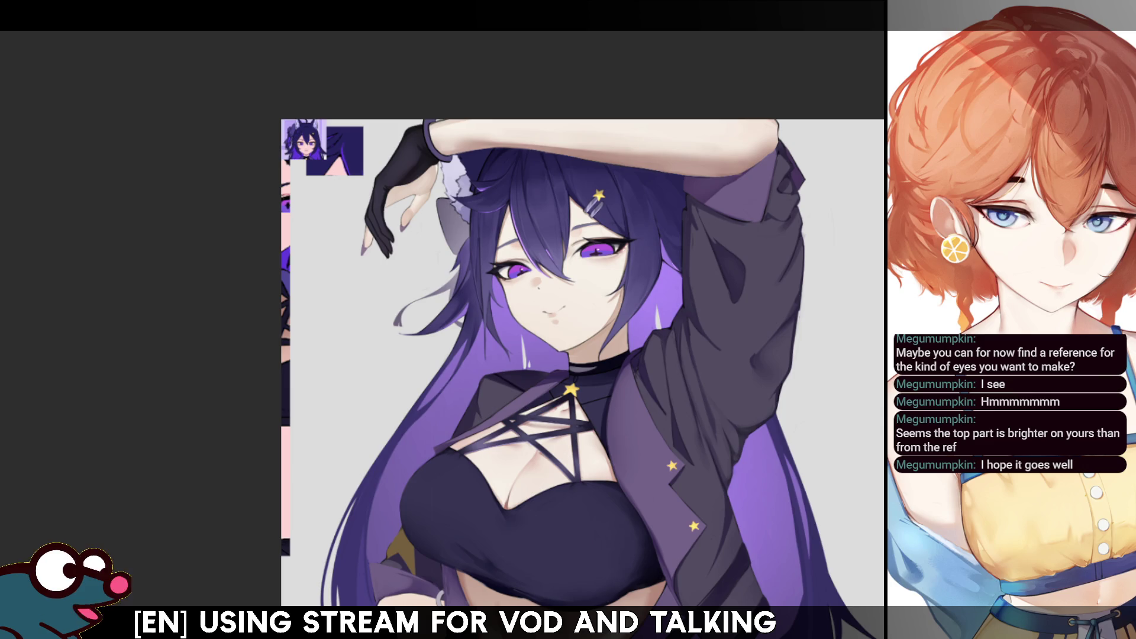
pyautogui.scroll(5, 515, 266)
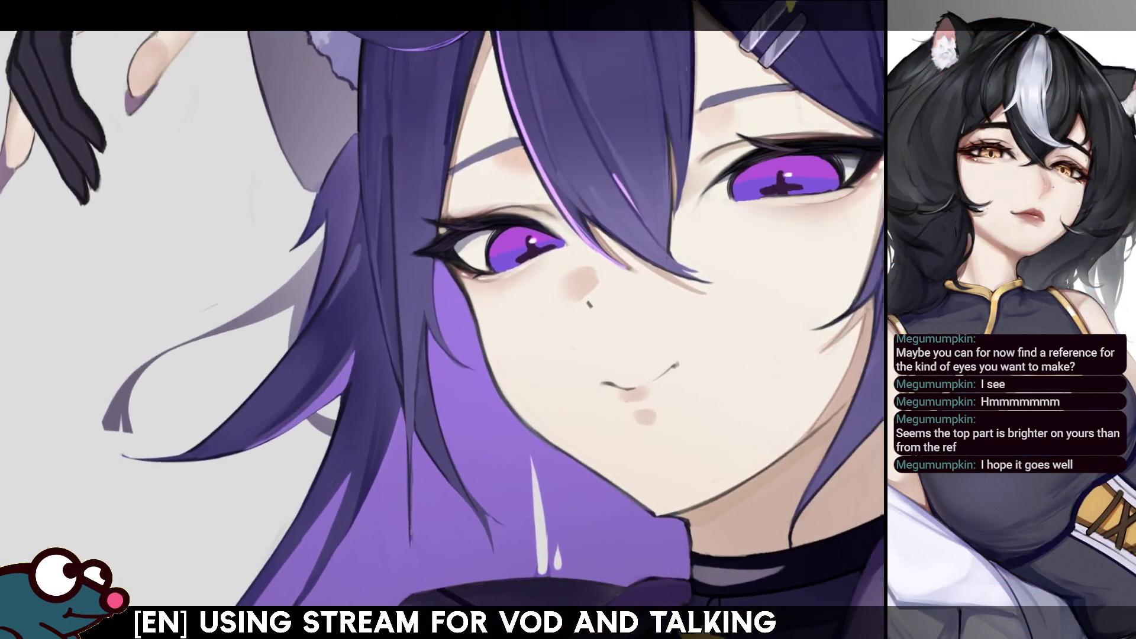
pyautogui.moveTo(414, 237); pyautogui.dragTo(386, 146)
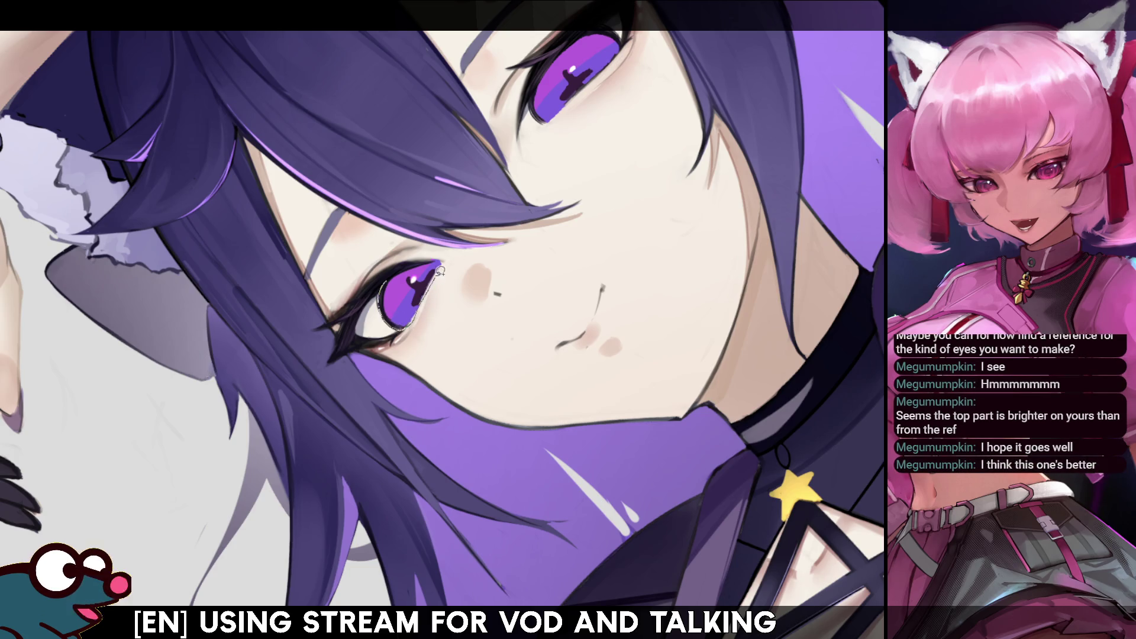
pyautogui.moveTo(404, 271); pyautogui.dragTo(405, 272)
pyautogui.moveTo(548, 120)
pyautogui.mouseDown()
pyautogui.moveTo(561, 80)
pyautogui.moveTo(551, 59)
pyautogui.moveTo(536, 102)
pyautogui.moveTo(550, 117)
pyautogui.moveTo(620, 41)
pyautogui.moveTo(597, 48)
pyautogui.mouseUp()
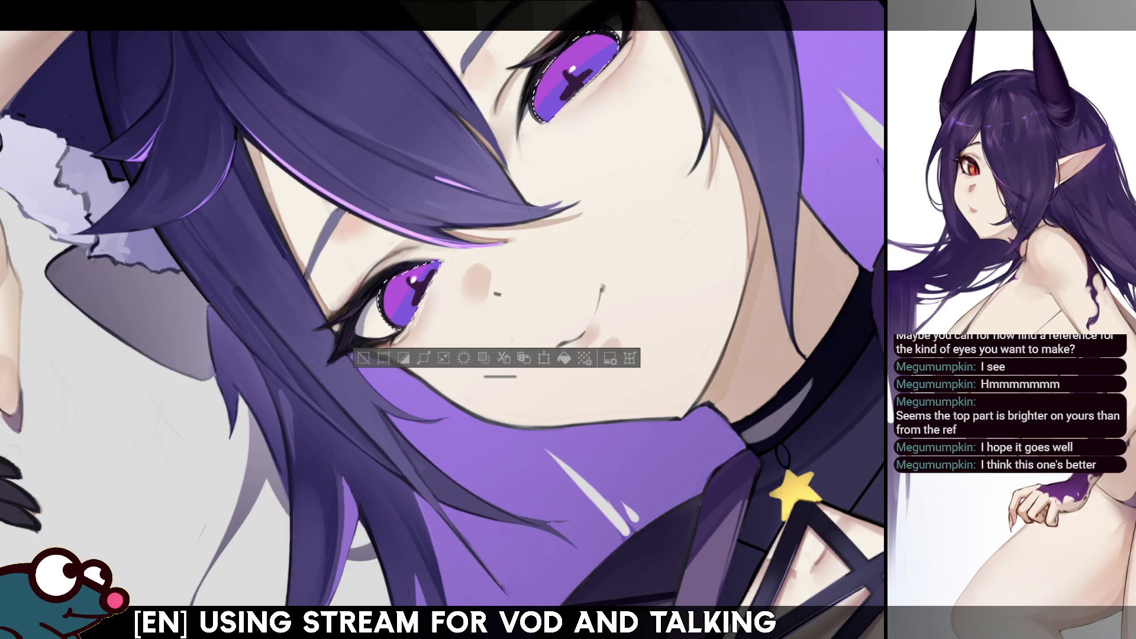
pyautogui.hotkey('ctrl', '@')
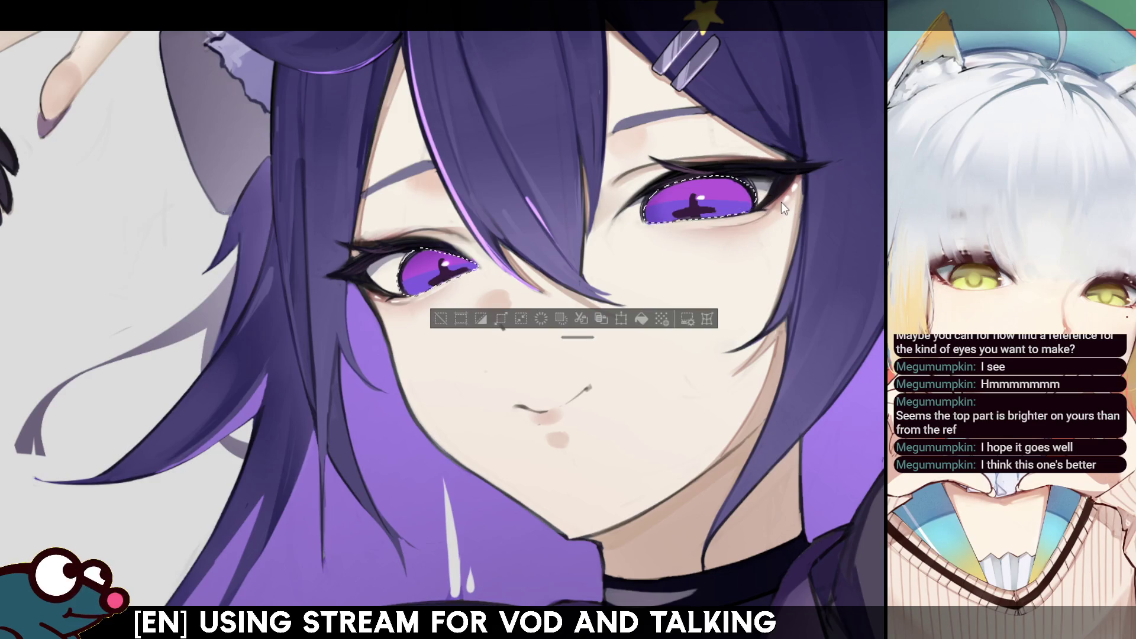
pyautogui.hotkey('ctrl', 'd')
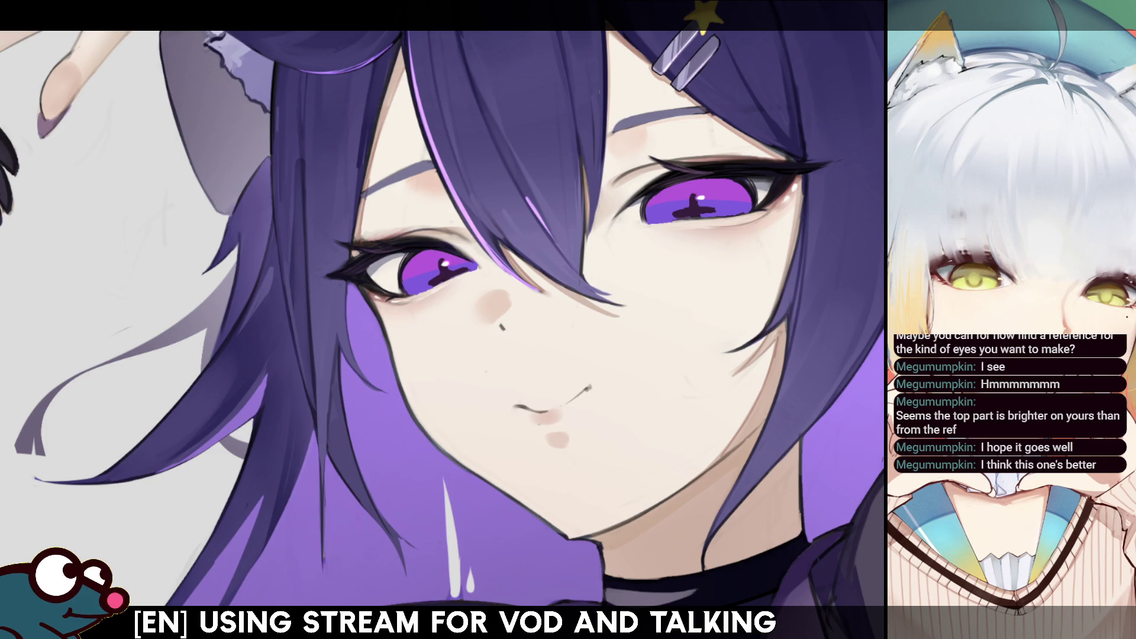
# Mirror the canvas to check the face, then zoom out and back in on the face and hand
pyautogui.press('h')
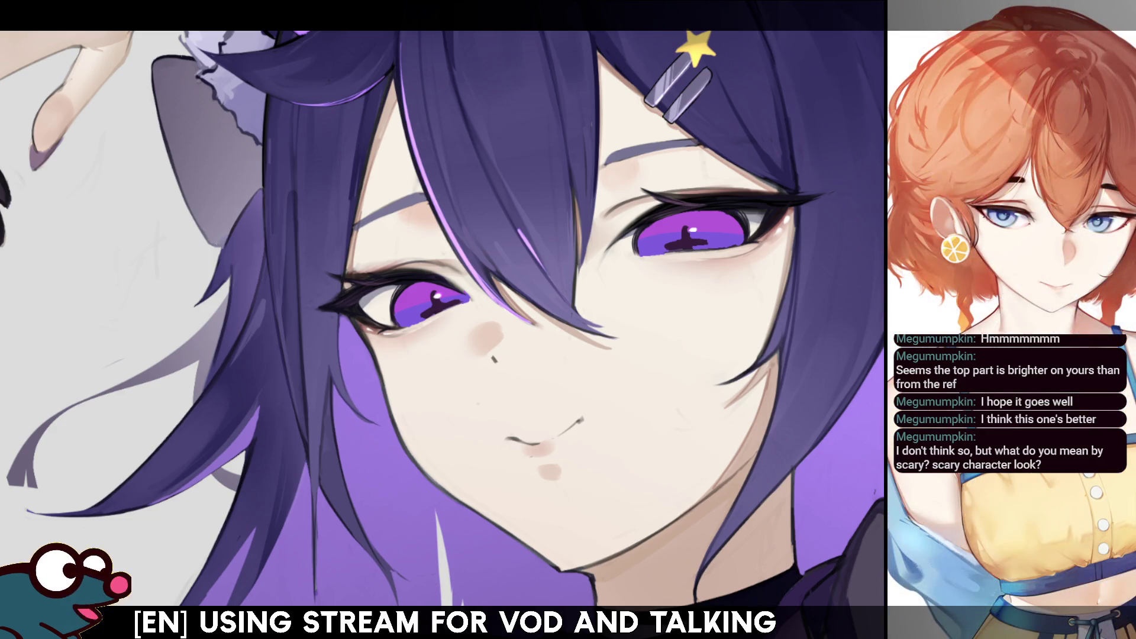
pyautogui.hotkey('ctrl', '-')
pyautogui.hotkey('ctrl', '+')
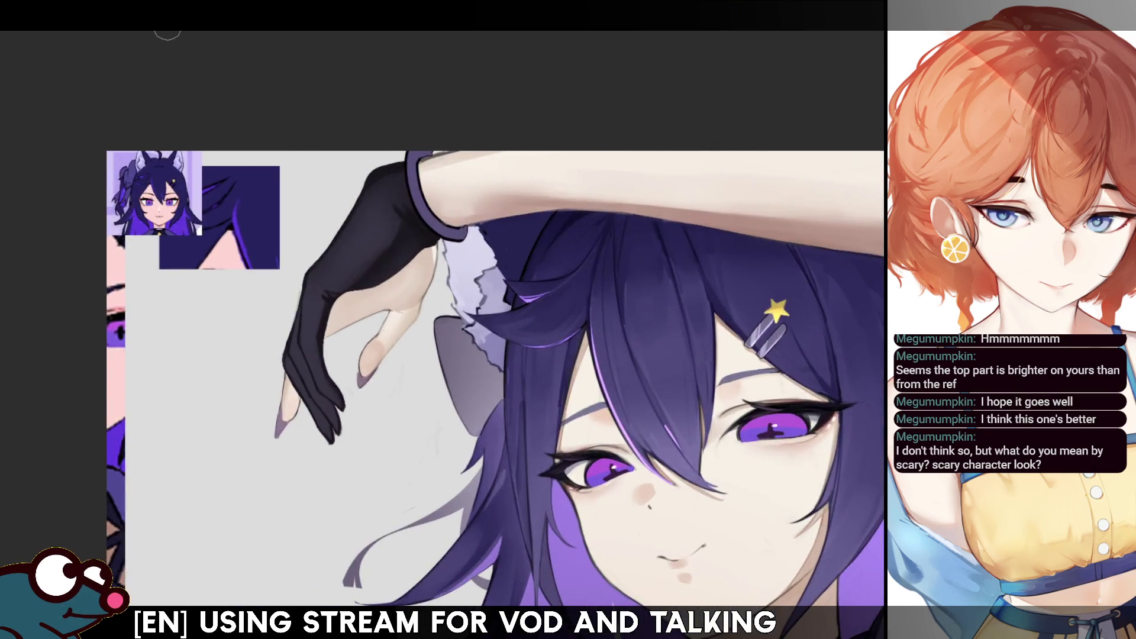
pyautogui.scroll(2, 172, 99)
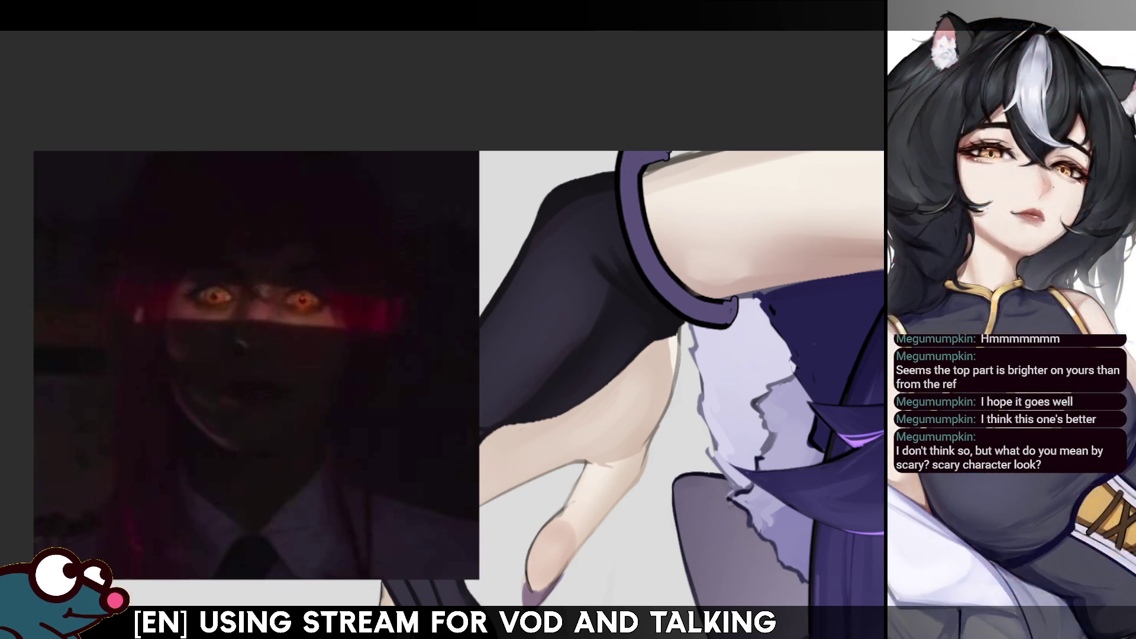
pyautogui.scroll(-3, 730, 377)
pyautogui.scroll(1, 730, 377)
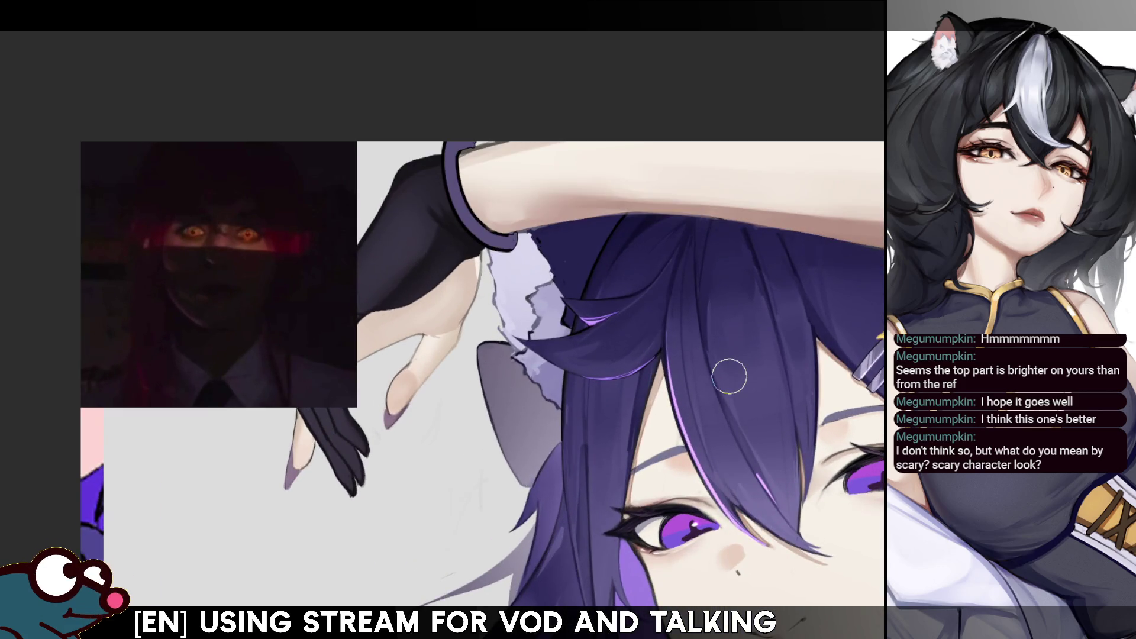
pyautogui.scroll(1, 216, 213)
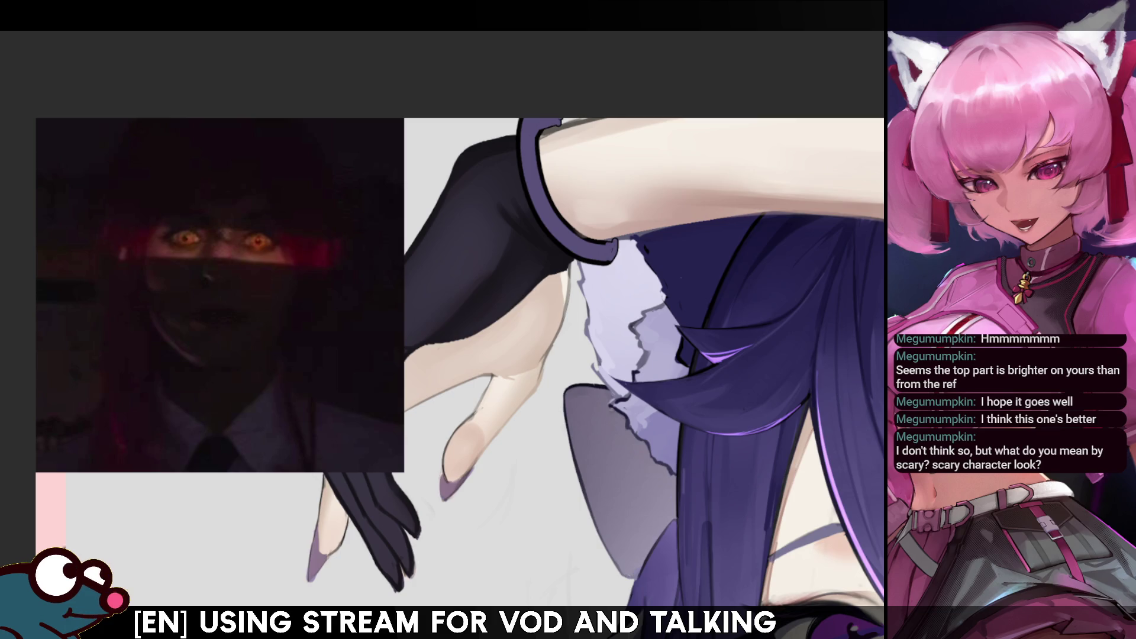
pyautogui.scroll(-3, 561, 114)
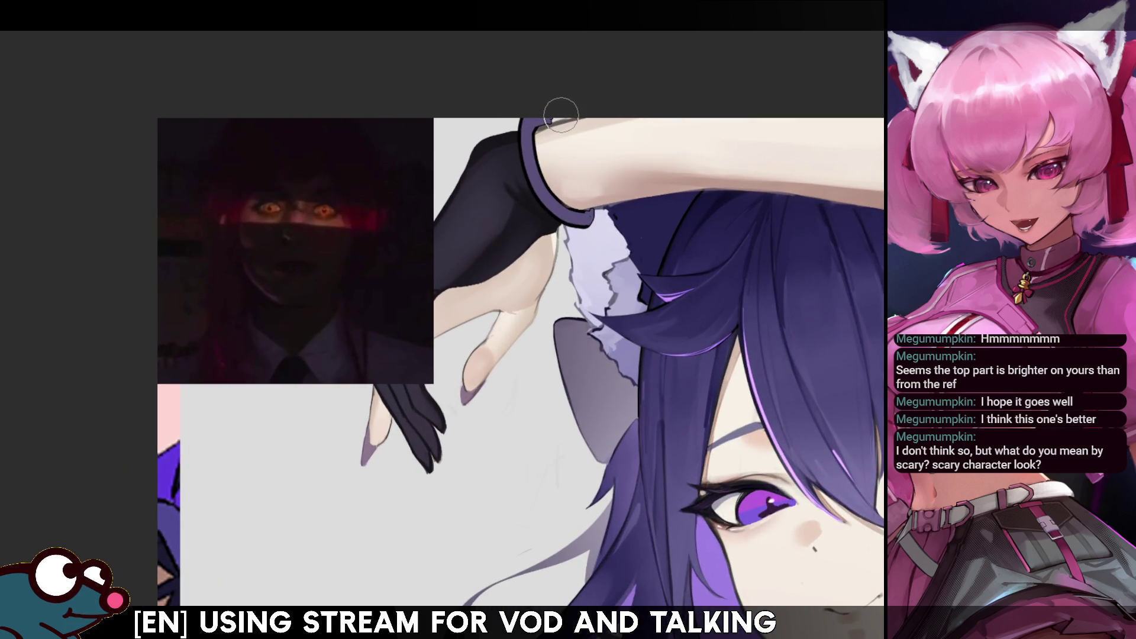
pyautogui.scroll(6, 236, 203)
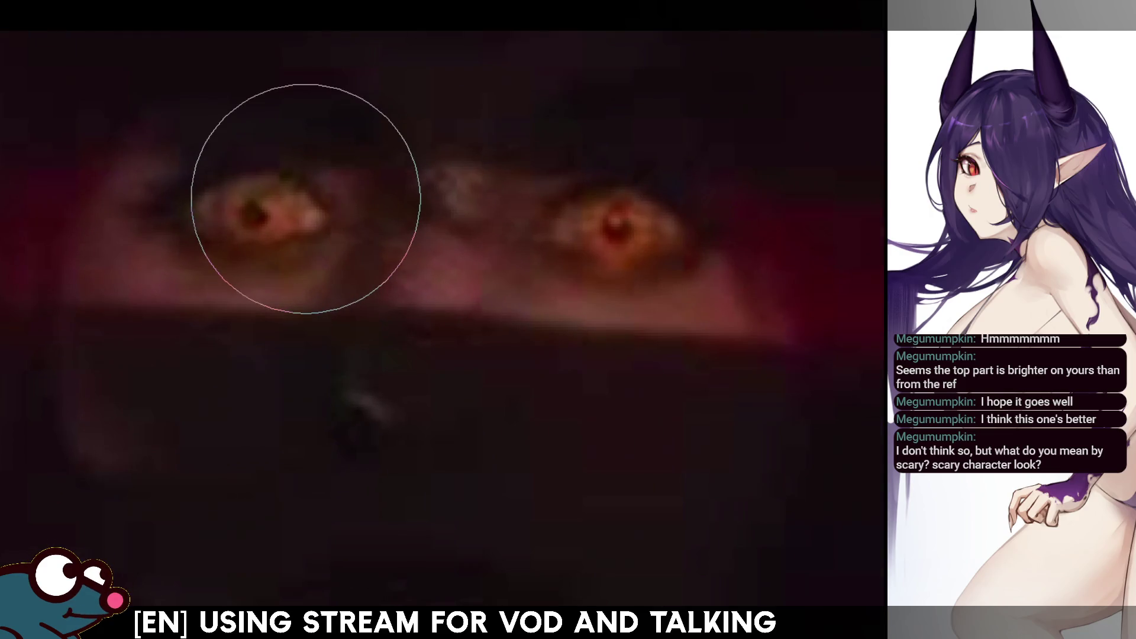
pyautogui.scroll(-8, 306, 199)
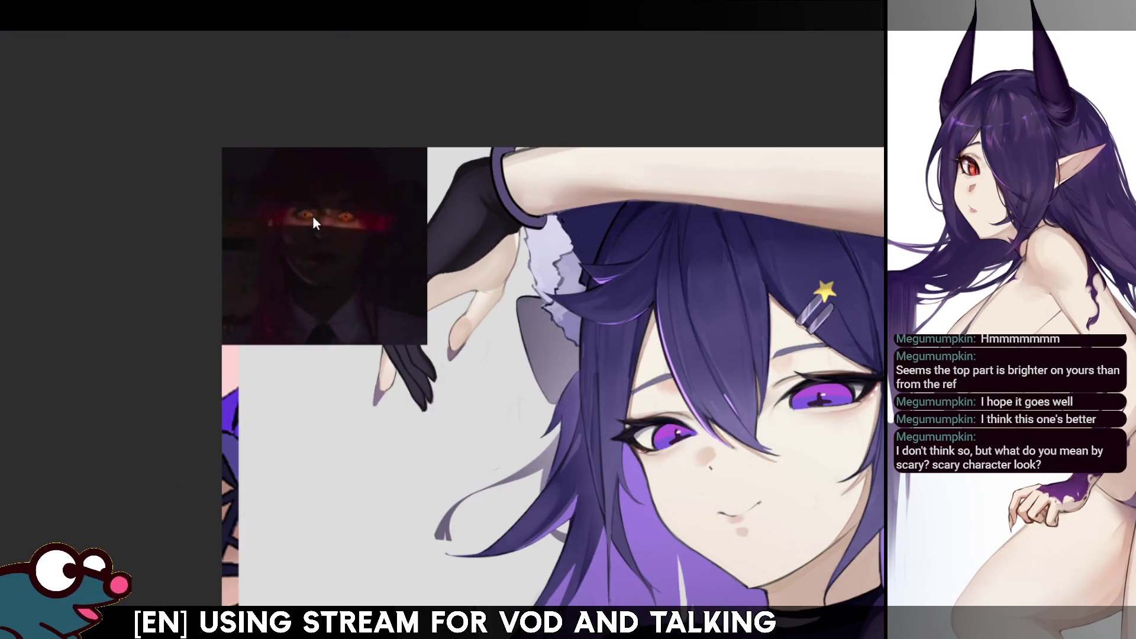
pyautogui.scroll(-4, 312, 211)
pyautogui.scroll(7, 420, 273)
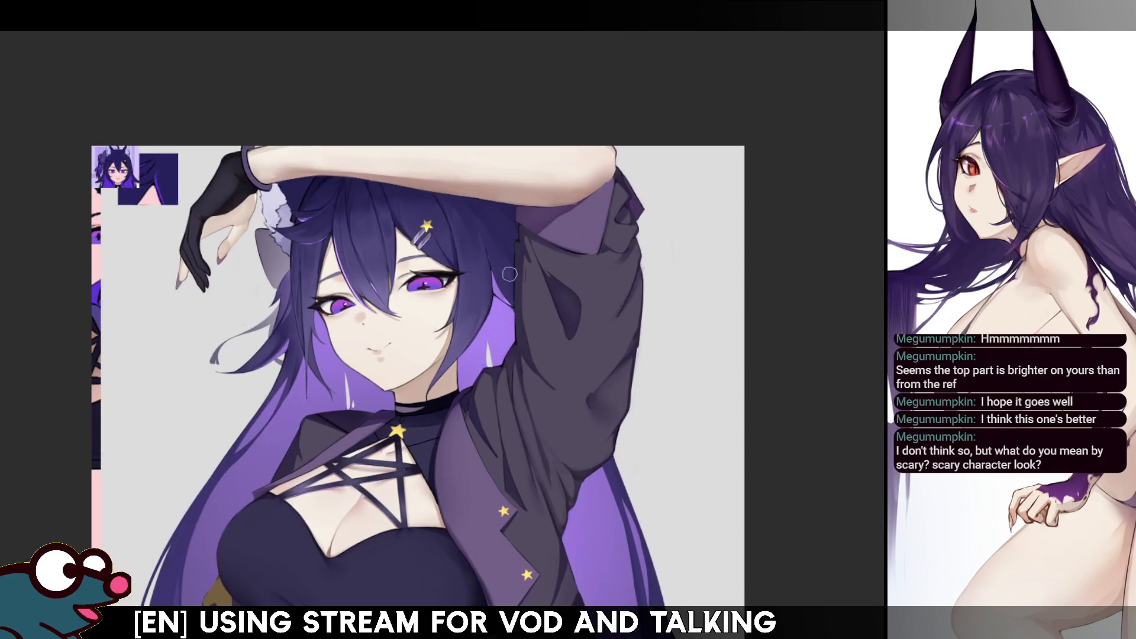
pyautogui.scroll(2, 421, 274)
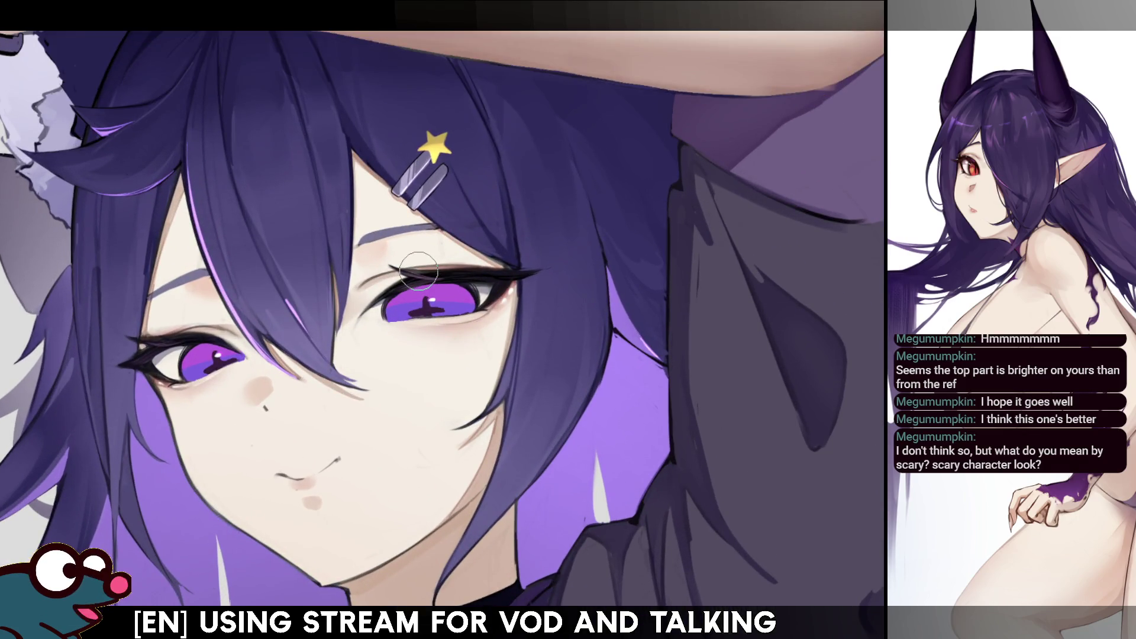
# Rotate the view and select both irises, undoing a stray hair selection
pyautogui.moveTo(418, 271); pyautogui.dragTo(436, 349)
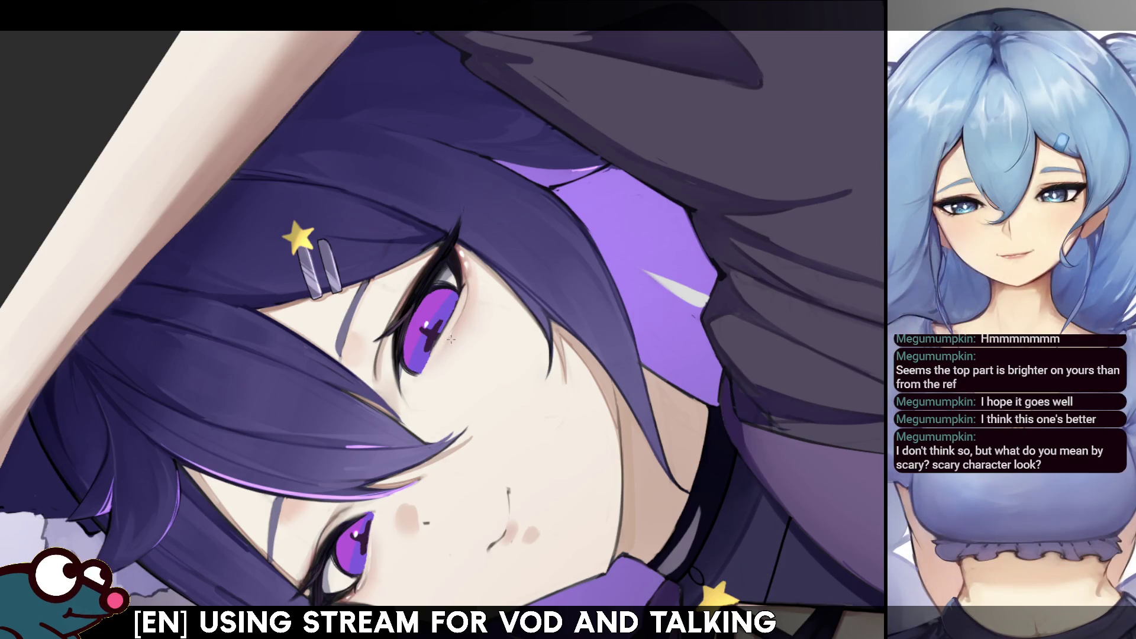
pyautogui.click(434, 305)
pyautogui.keyDown('shift'); pyautogui.click(354, 541); pyautogui.keyUp('shift')
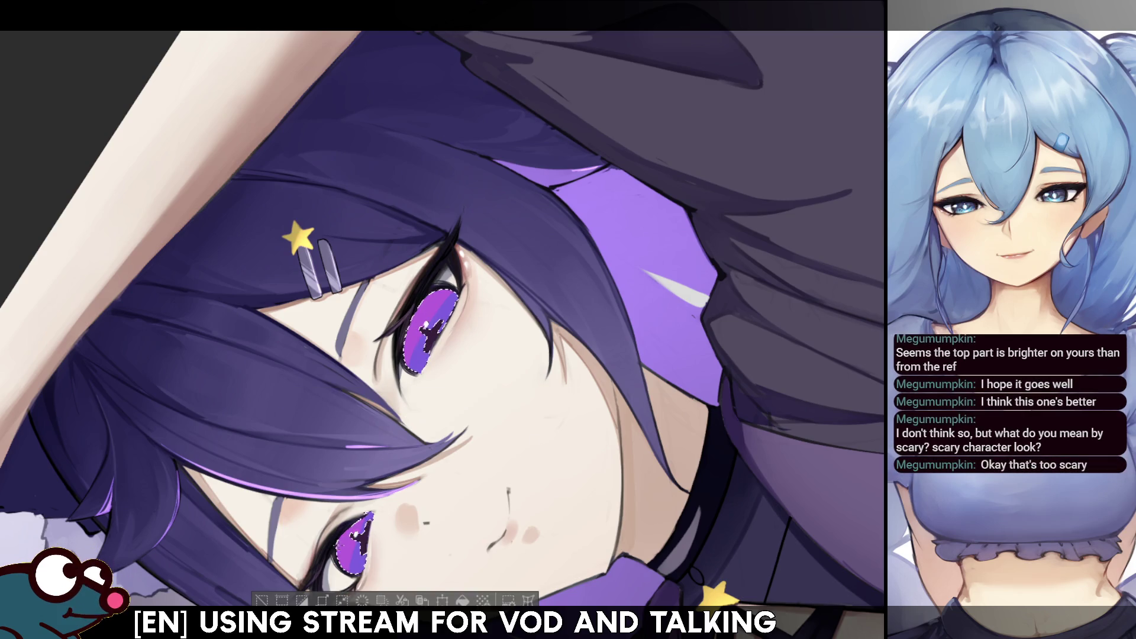
pyautogui.hotkey('ctrl', 'd')
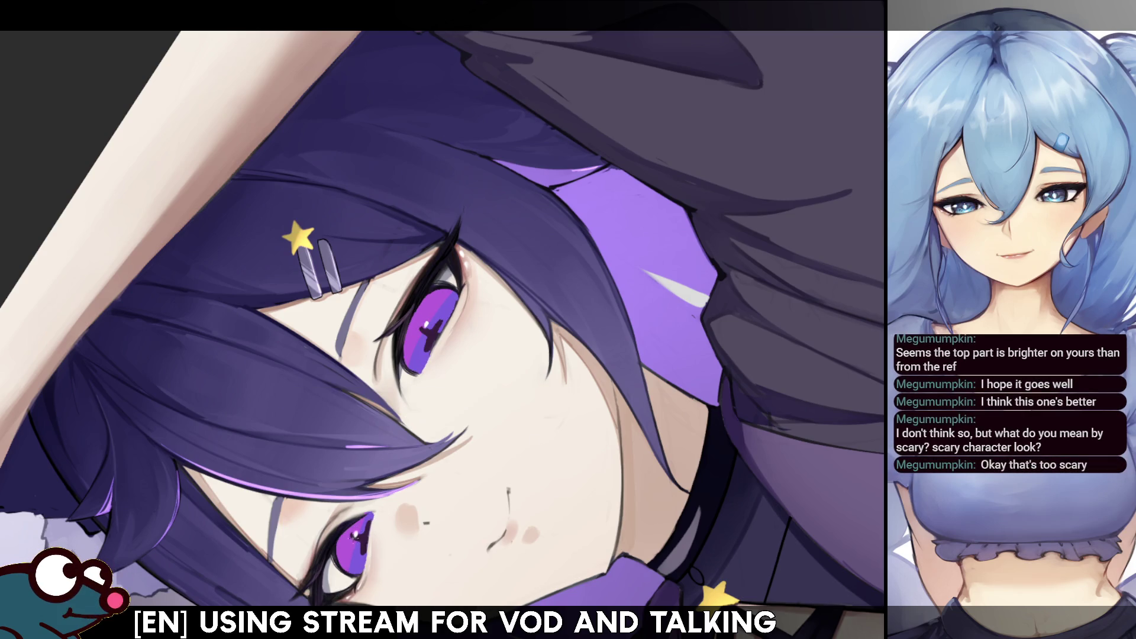
pyautogui.click(428, 317)
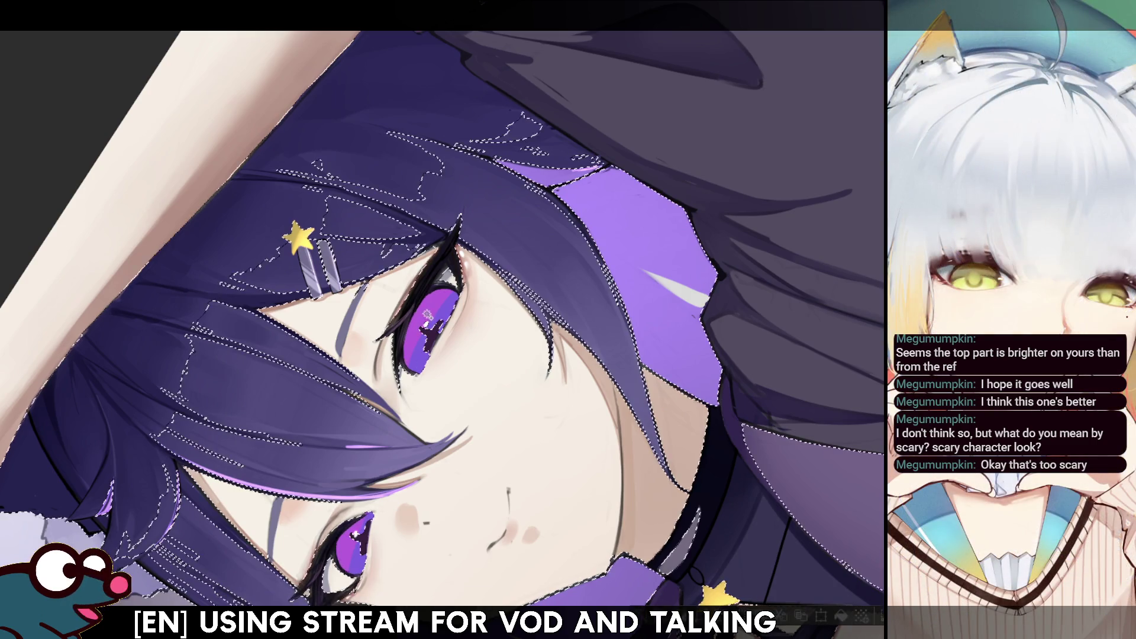
pyautogui.hotkey('ctrl', 'z')
pyautogui.hotkey('ctrl', 'z')
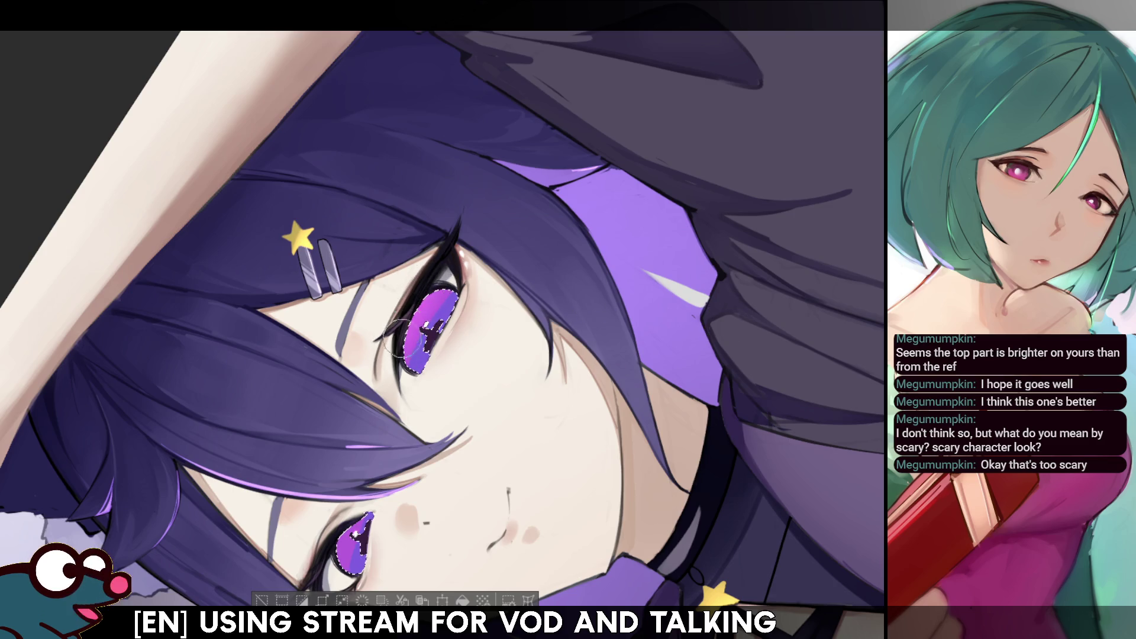
# Compare the more saturated irises in a flipped view, then clear the selection and straighten the canvas
pyautogui.hotkey('ctrl', 'd')
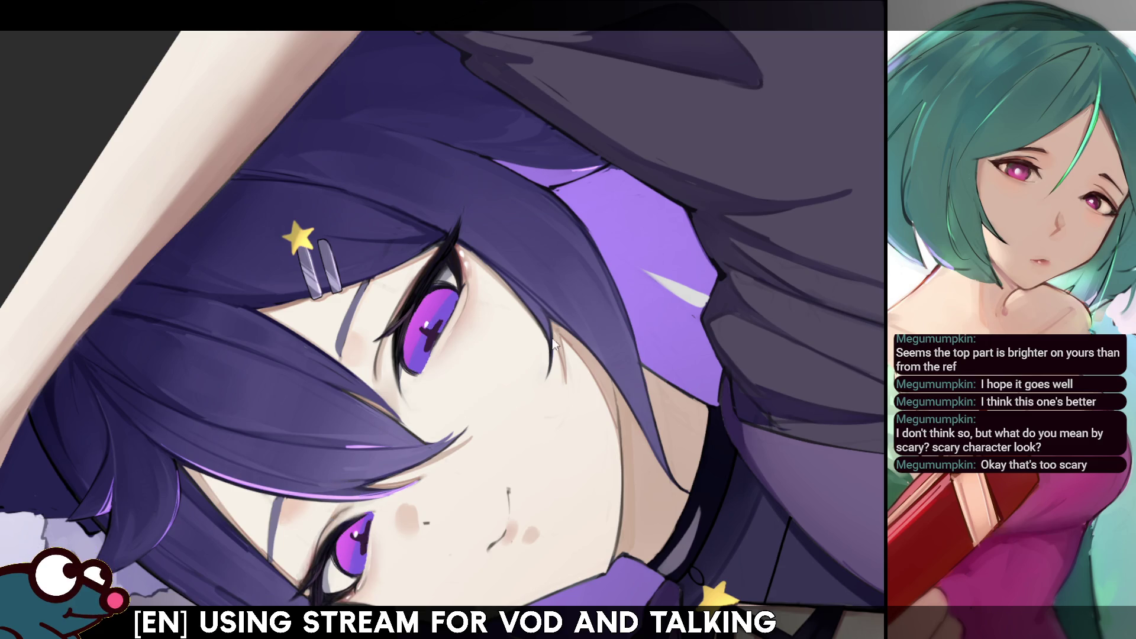
pyautogui.press('h')
pyautogui.press('h')
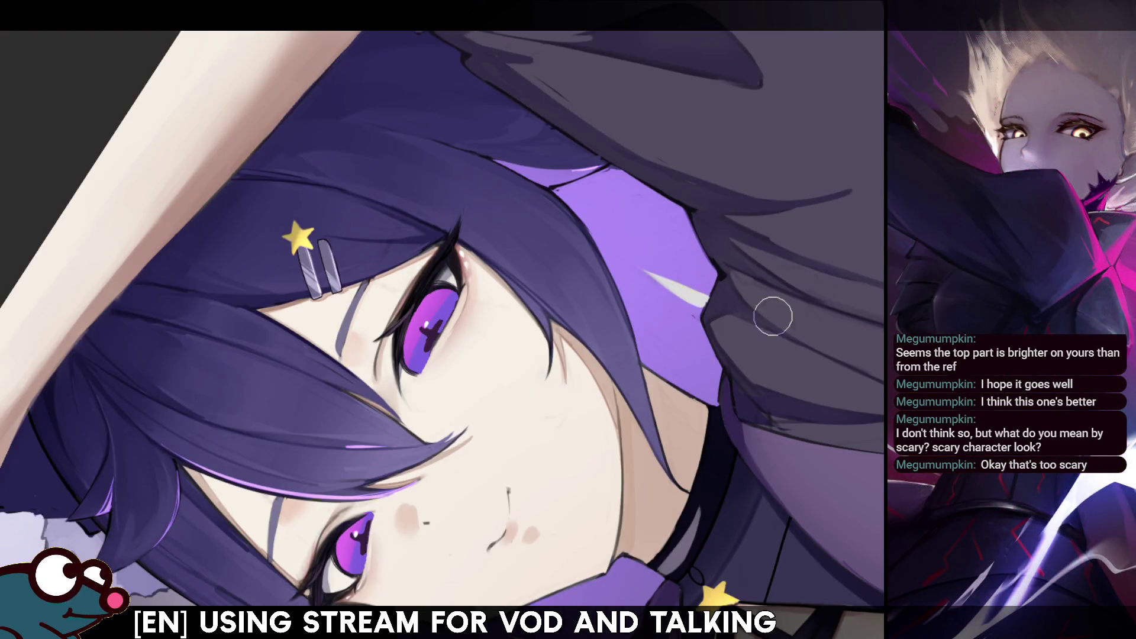
pyautogui.hotkey('ctrl', 'z')
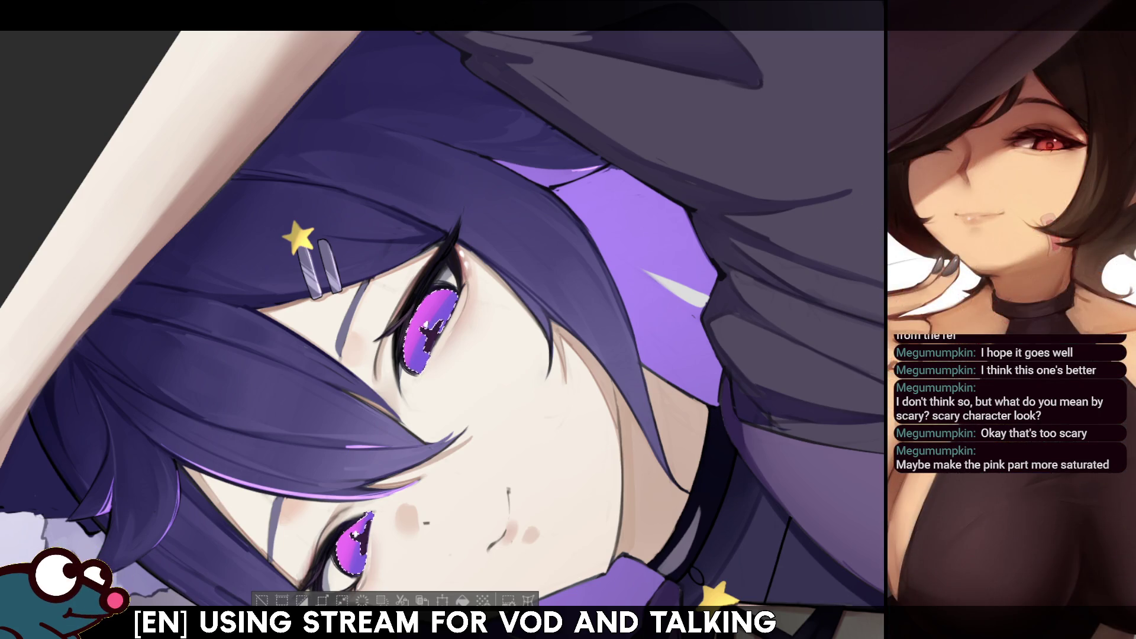
pyautogui.scroll(-3, 442, 320)
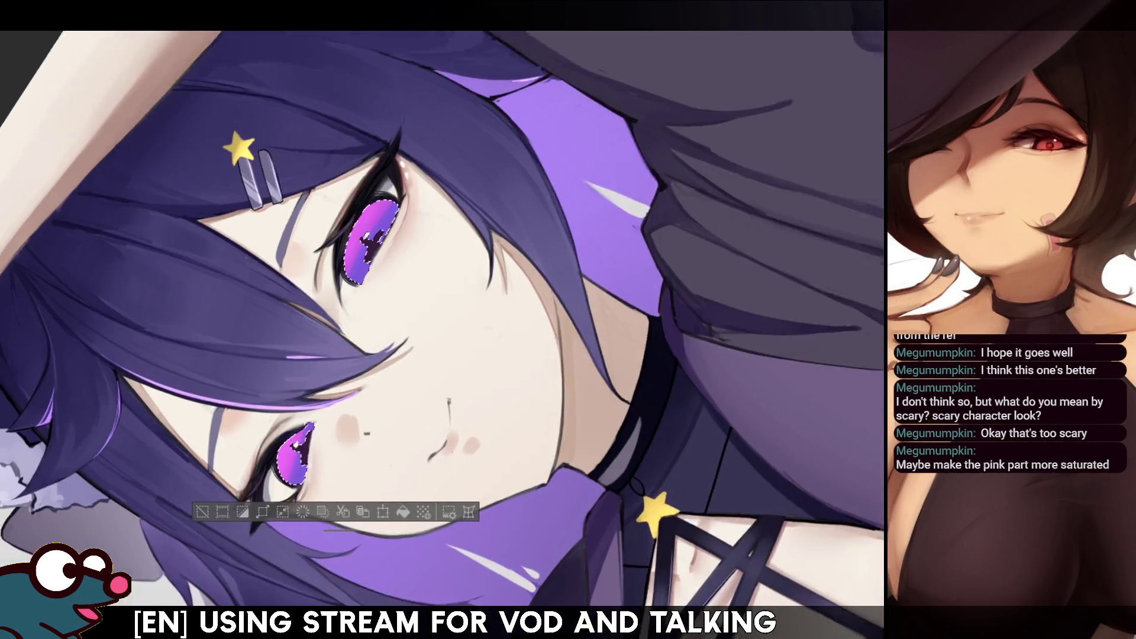
pyautogui.hotkey('ctrl', 'z')
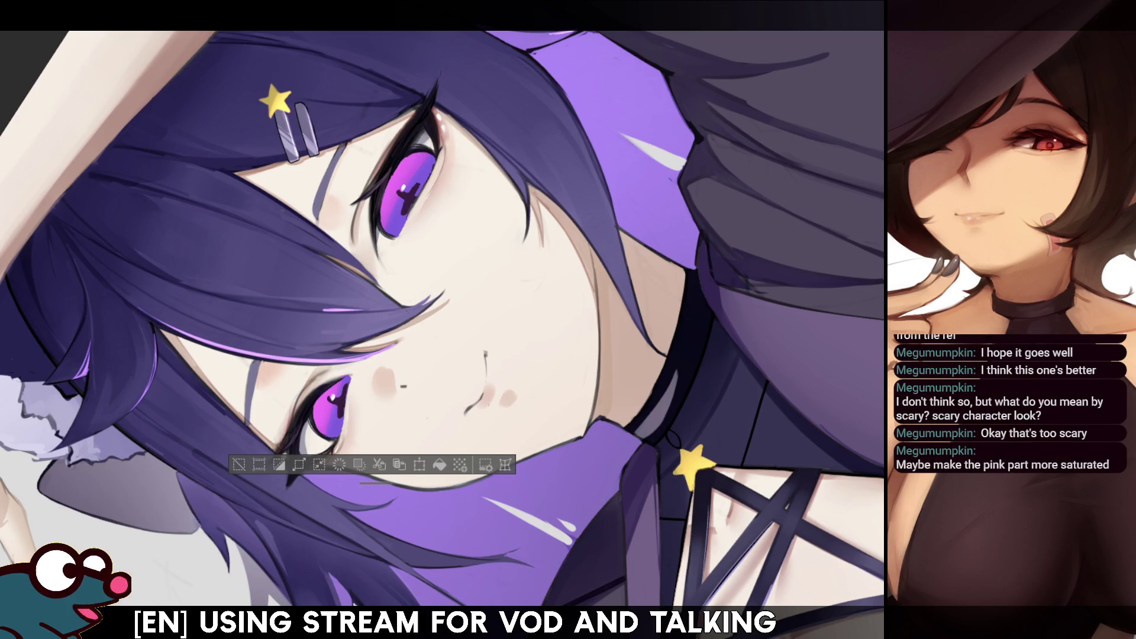
pyautogui.hotkey('ctrl', '@')
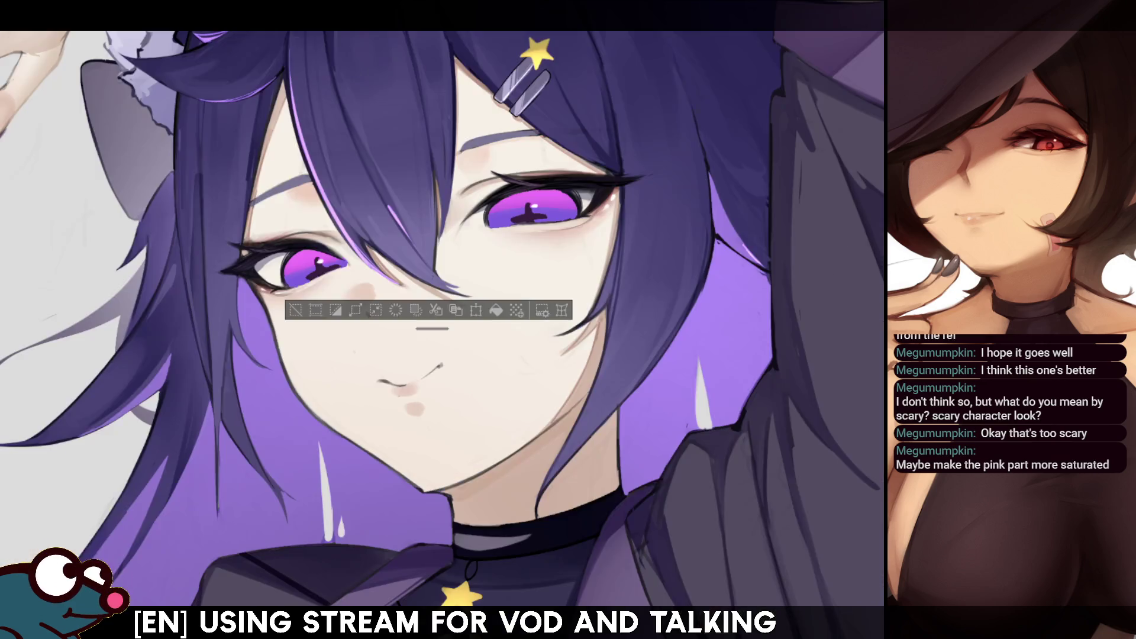
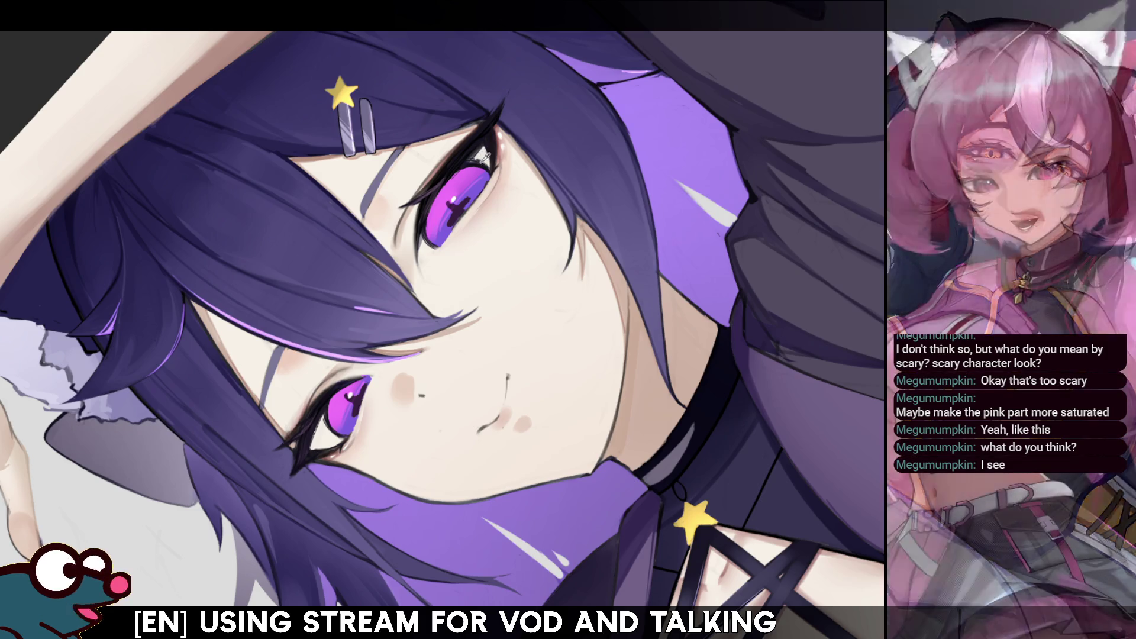
# Mirror the canvas back and forth several times to check the face
pyautogui.press('h')
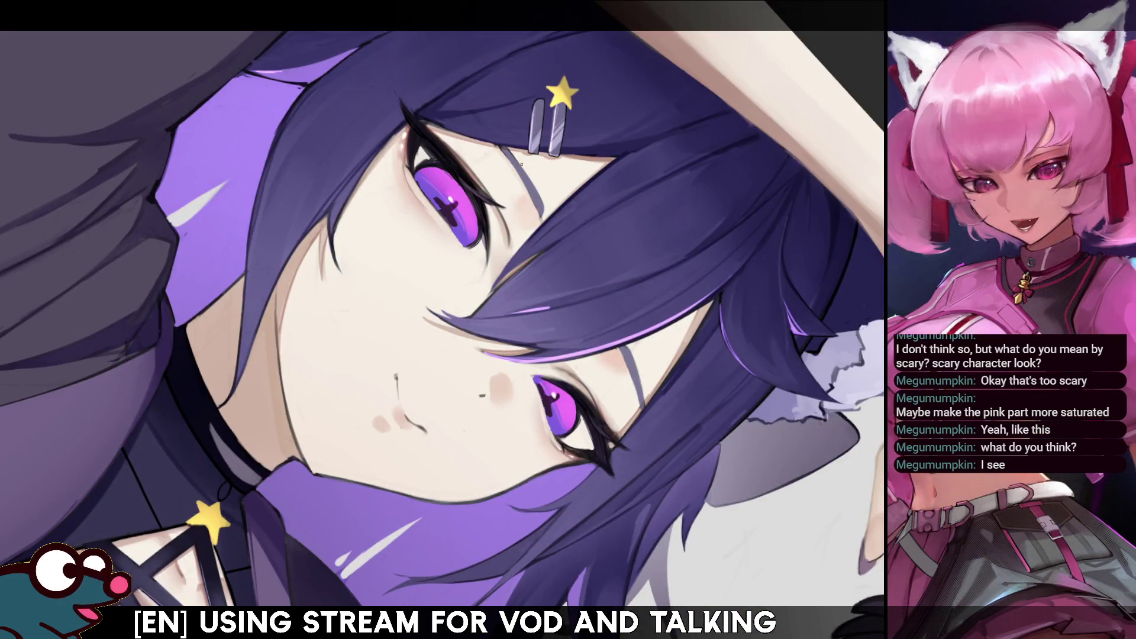
pyautogui.press('h')
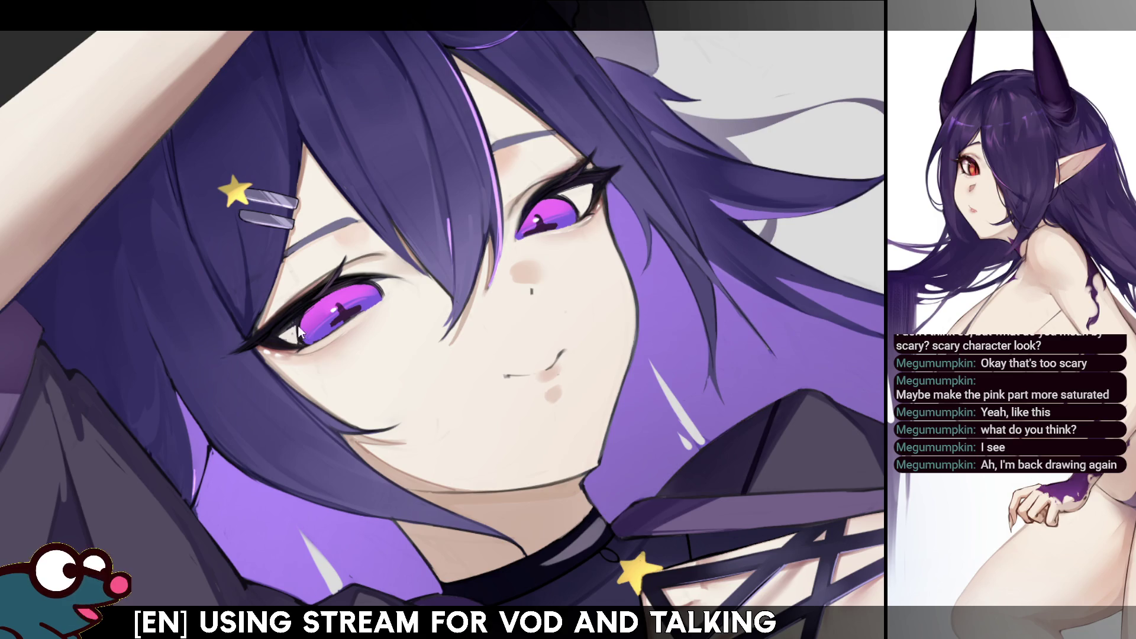
pyautogui.press('h')
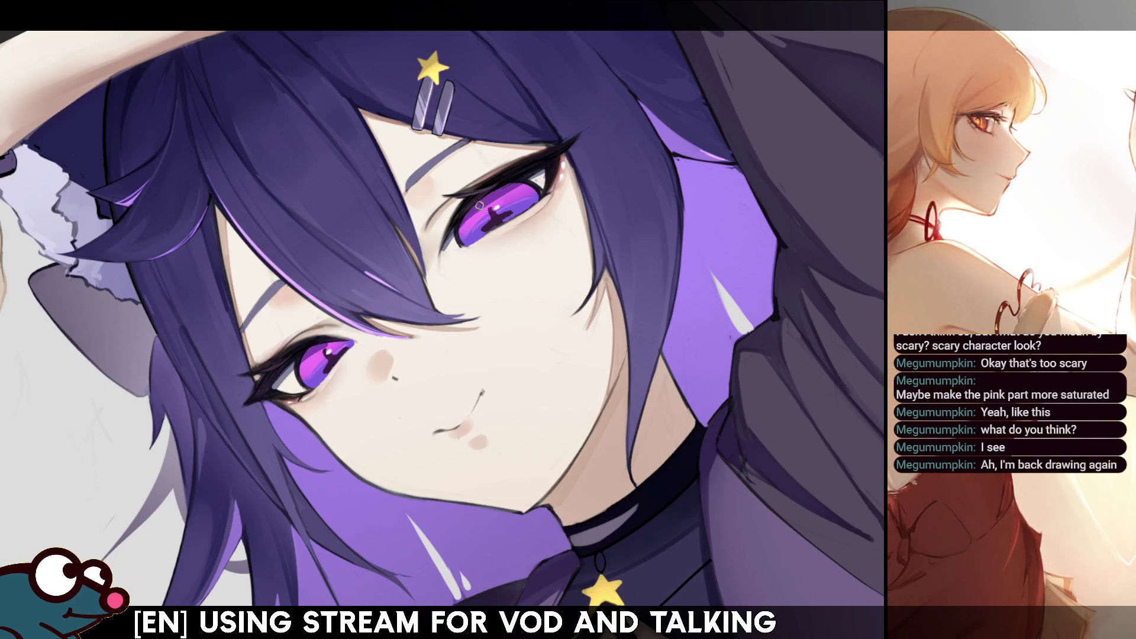
pyautogui.press('h')
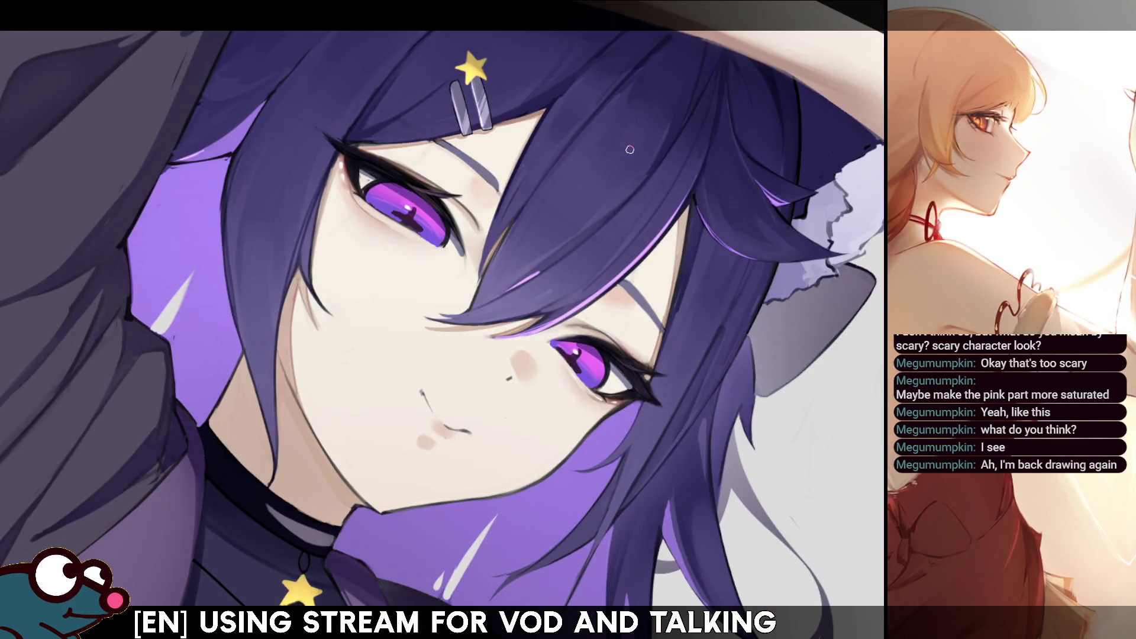
pyautogui.press('h')
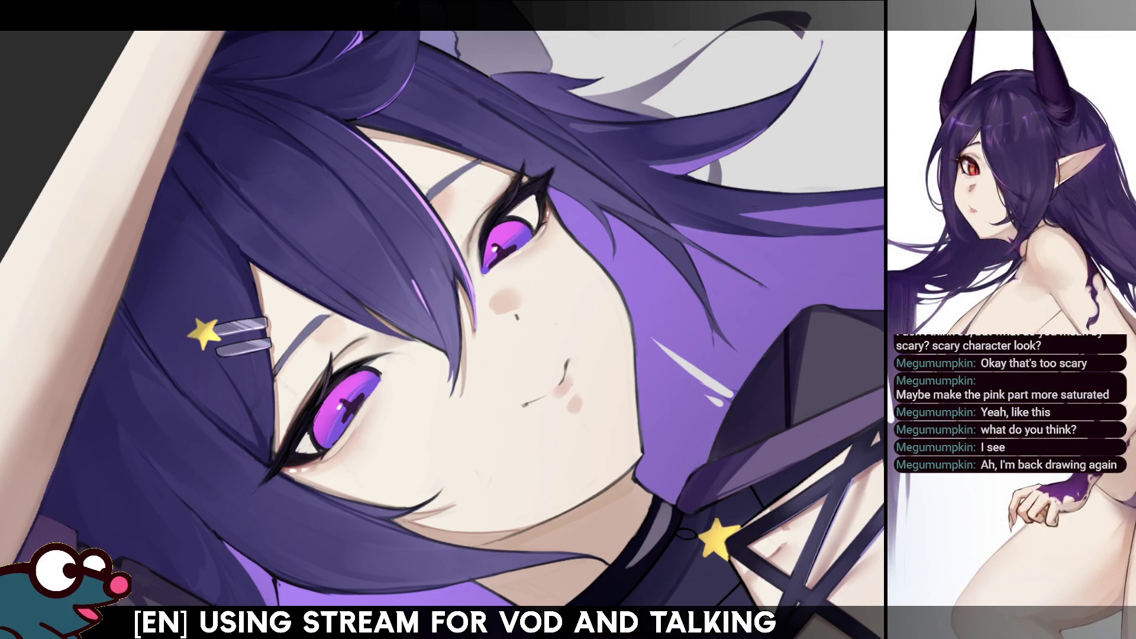
pyautogui.press('h')
# Rotate the view about 100°, then reset it upright and mirror it to compare
pyautogui.moveTo(532, 331)
pyautogui.mouseDown()
pyautogui.moveTo(551, 272)
pyautogui.moveTo(531, 220)
pyautogui.mouseUp()
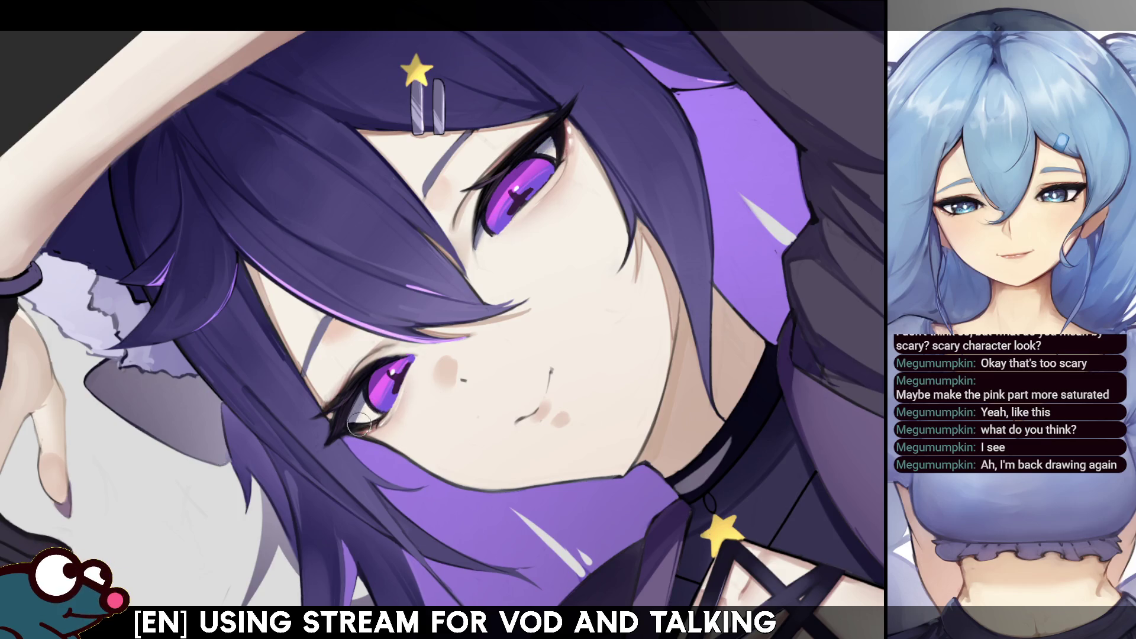
pyautogui.press('h')
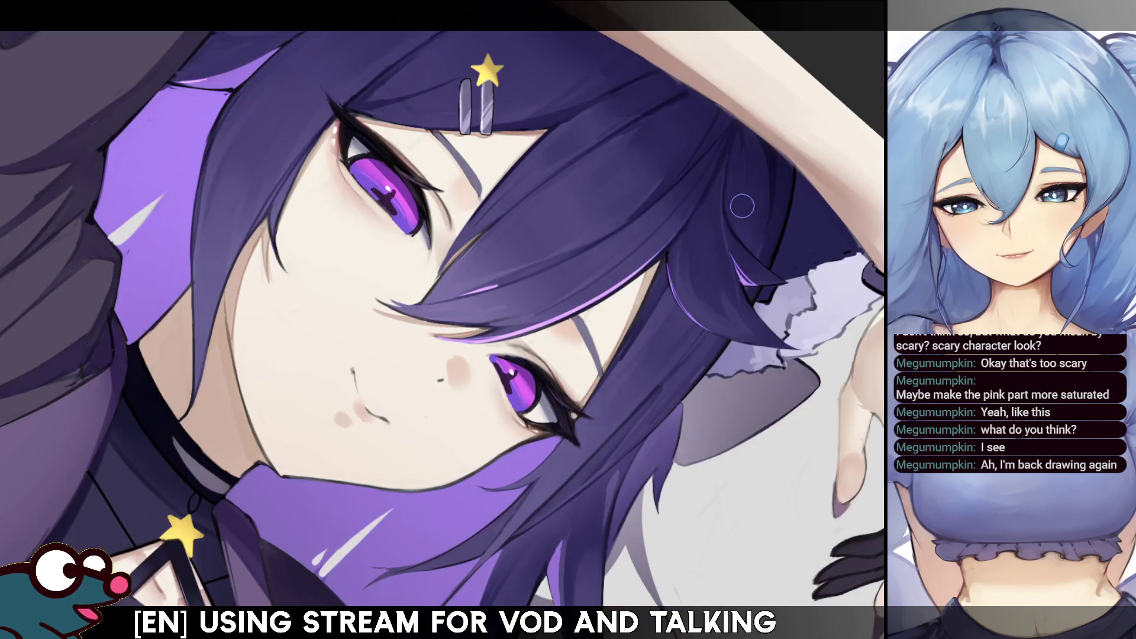
pyautogui.press('h')
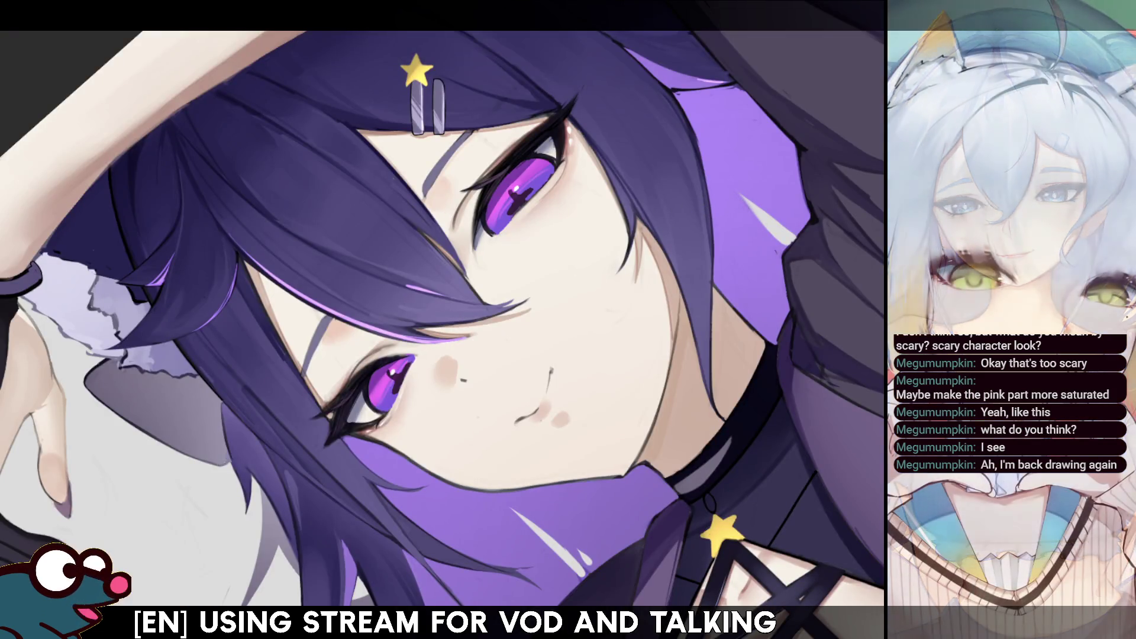
pyautogui.hotkey('ctrl', '0')
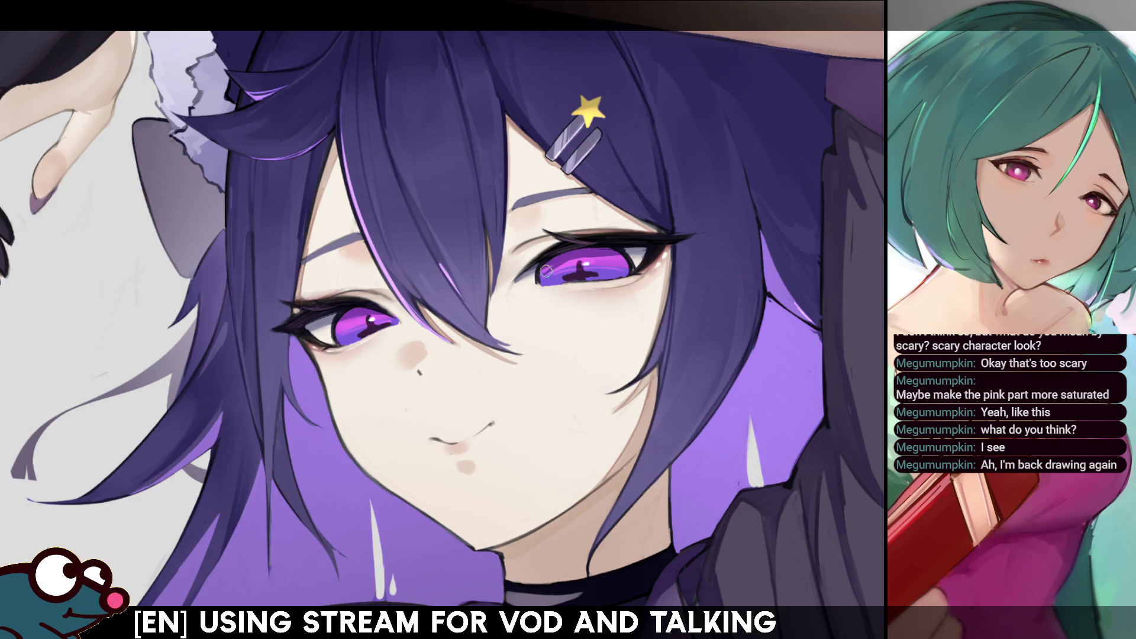
pyautogui.press('m')
pyautogui.press('m')
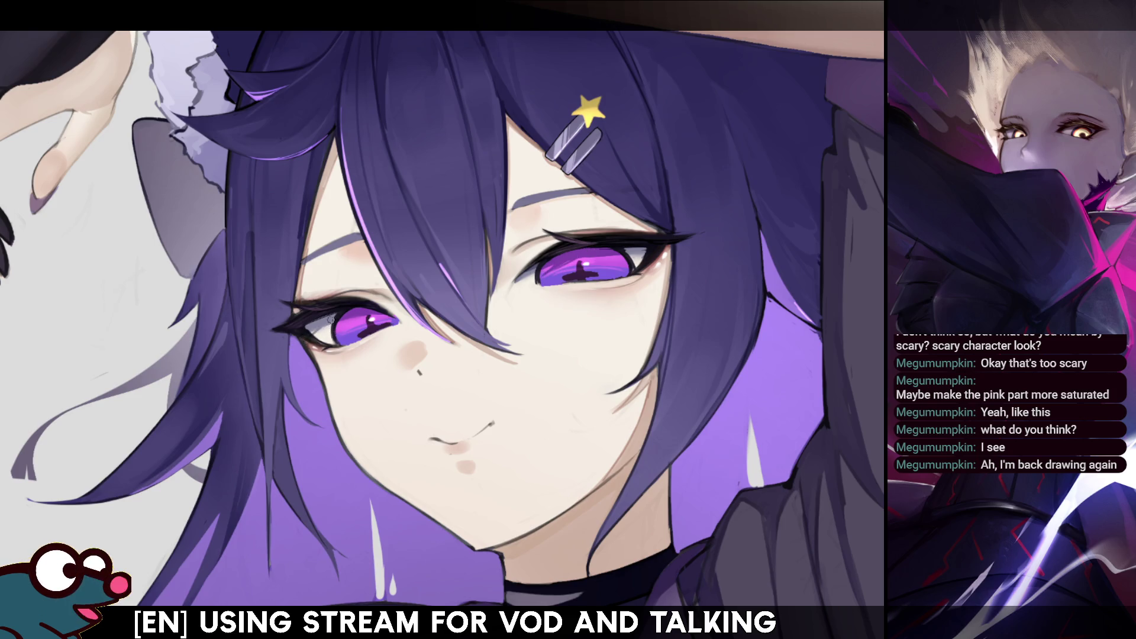
pyautogui.press('h')
pyautogui.press('h')
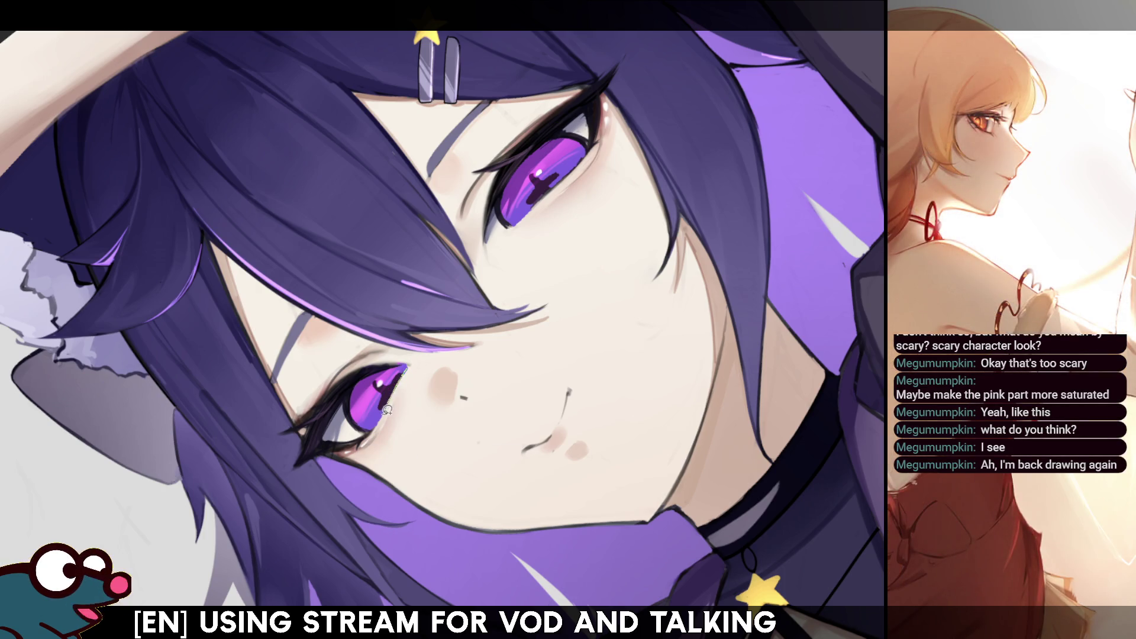
# Lasso-select both irises, airbrush bright magenta into their lower part, then deselect
pyautogui.moveTo(385, 373); pyautogui.dragTo(387, 375)
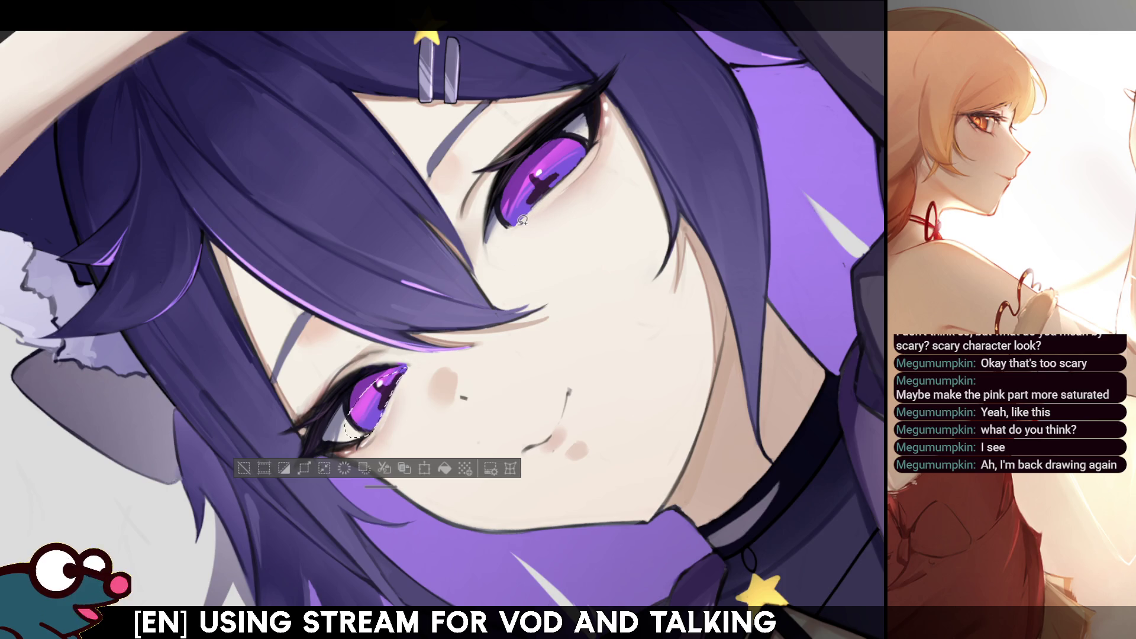
pyautogui.moveTo(515, 219)
pyautogui.mouseDown()
pyautogui.moveTo(588, 153)
pyautogui.moveTo(557, 153)
pyautogui.moveTo(507, 226)
pyautogui.mouseUp()
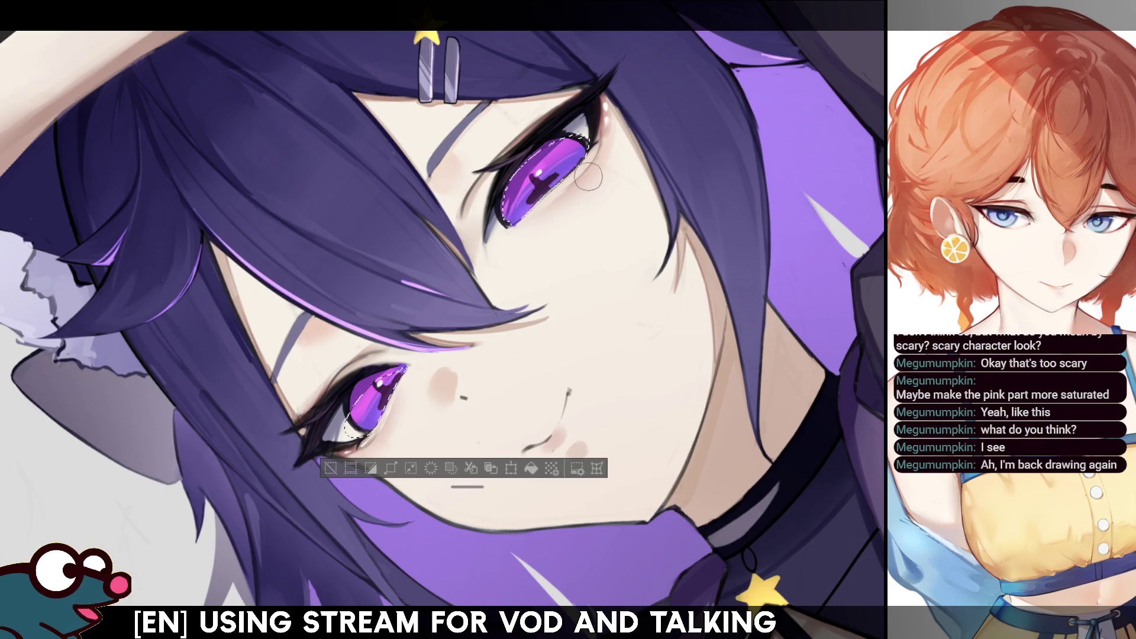
pyautogui.hotkey('ctrl', 'd')
pyautogui.press('h')
pyautogui.press('h')
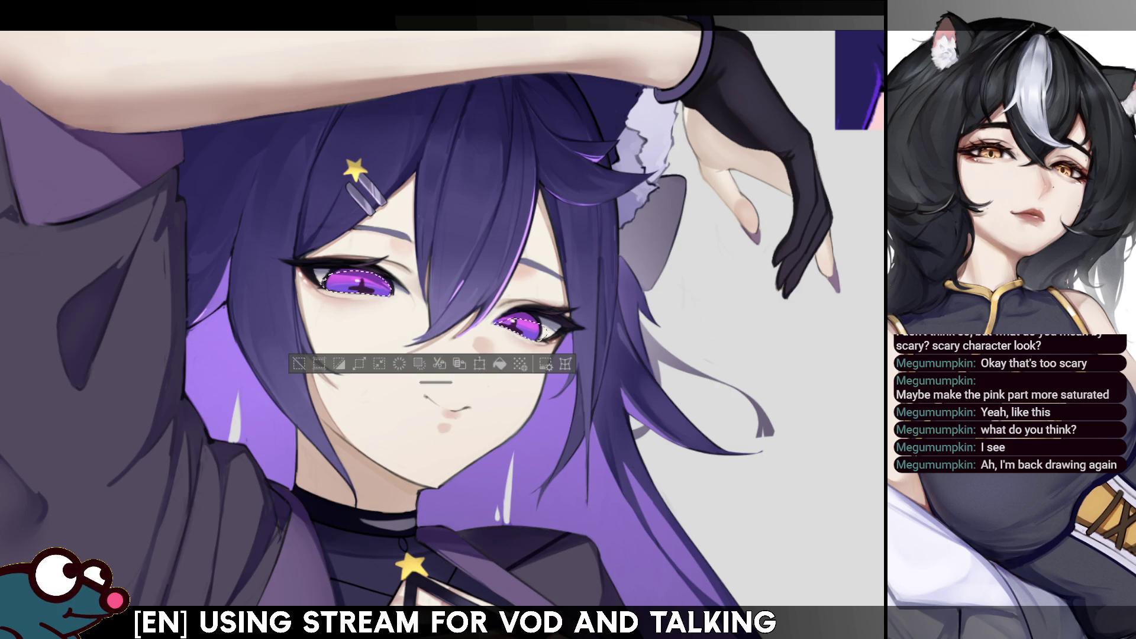
pyautogui.scroll(5, 479, 368)
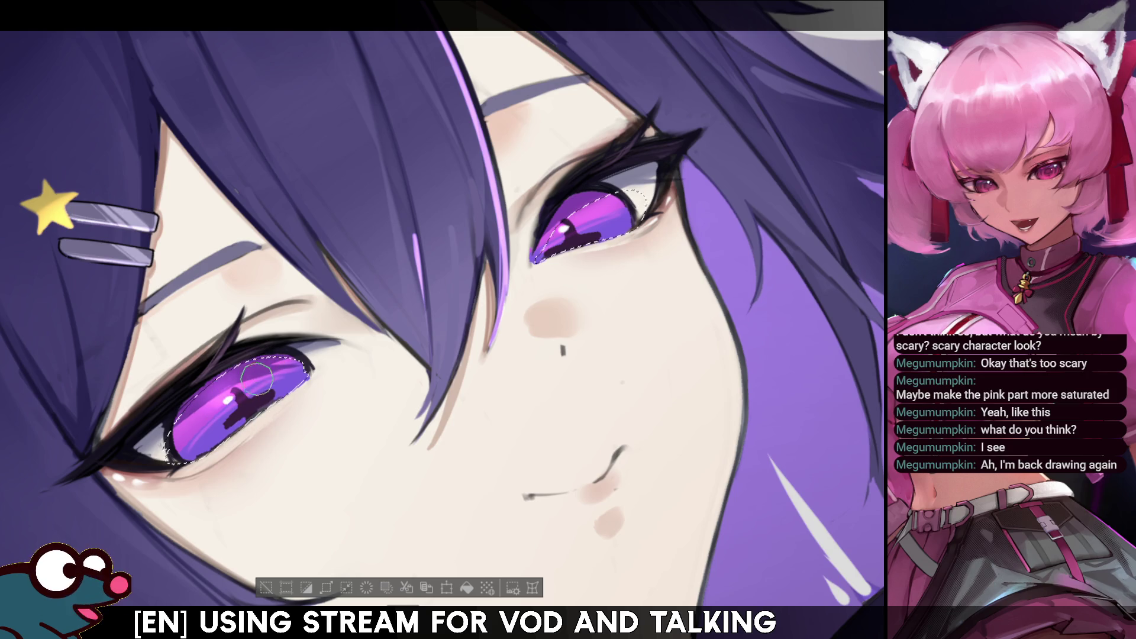
pyautogui.moveTo(184, 432); pyautogui.dragTo(220, 407)
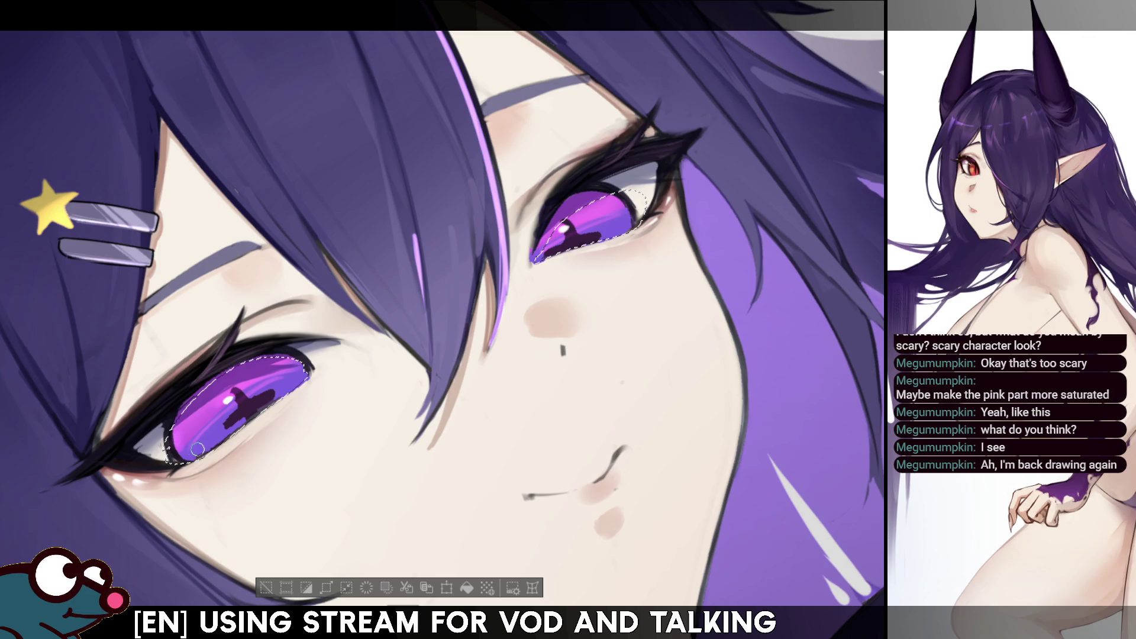
pyautogui.press('h')
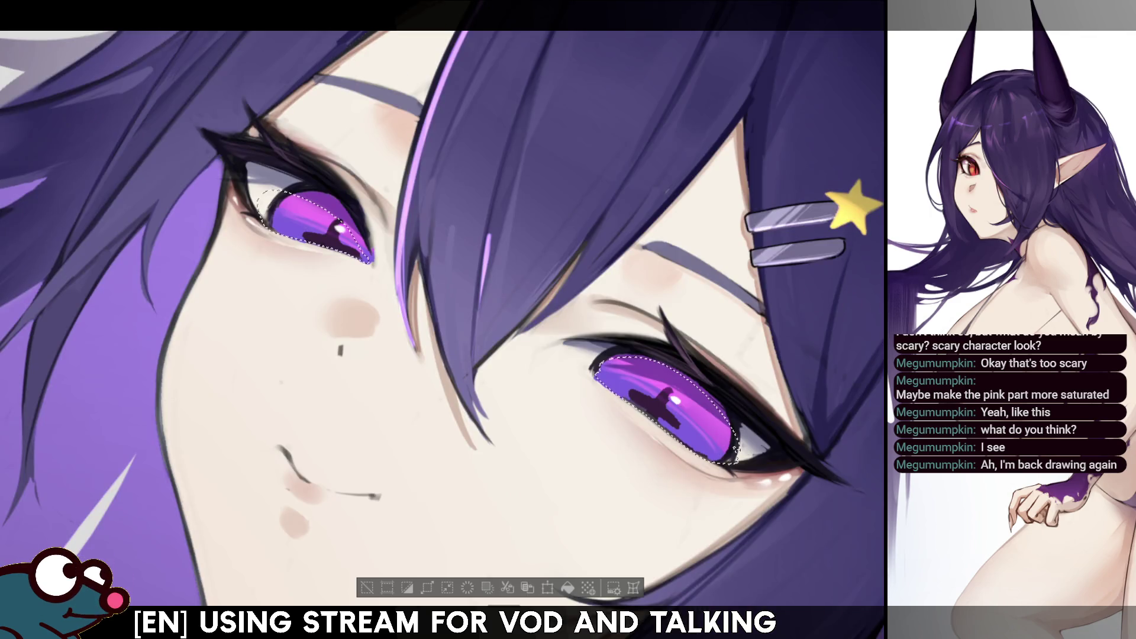
pyautogui.hotkey('ctrl', 'd')
pyautogui.hotkey('ctrl', 'z')
pyautogui.hotkey('ctrl', 'd')
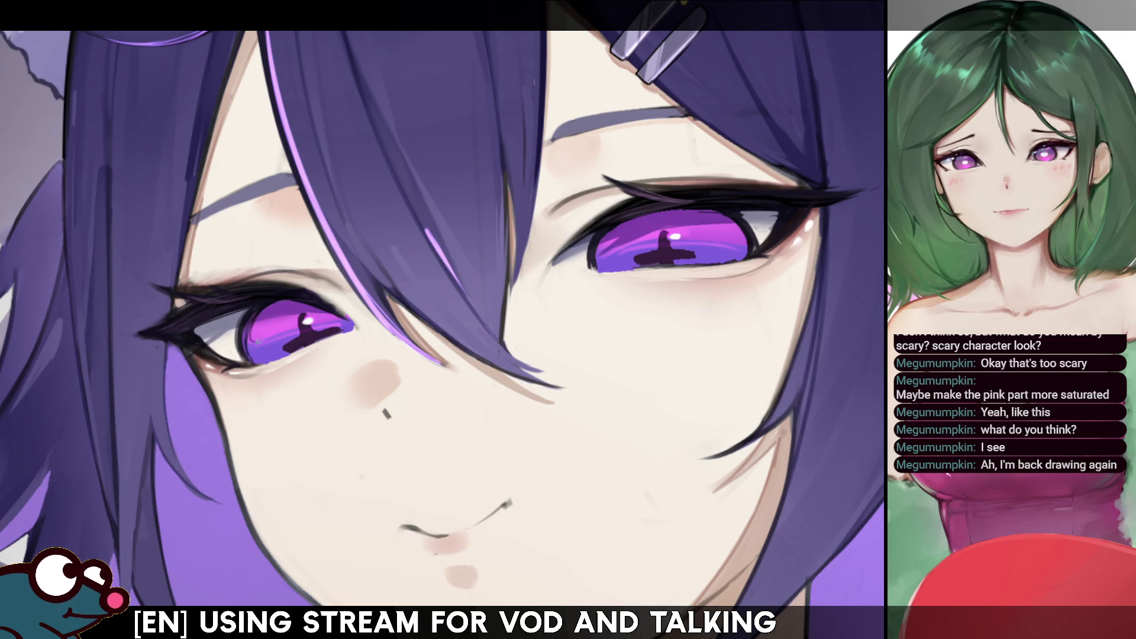
pyautogui.press('h')
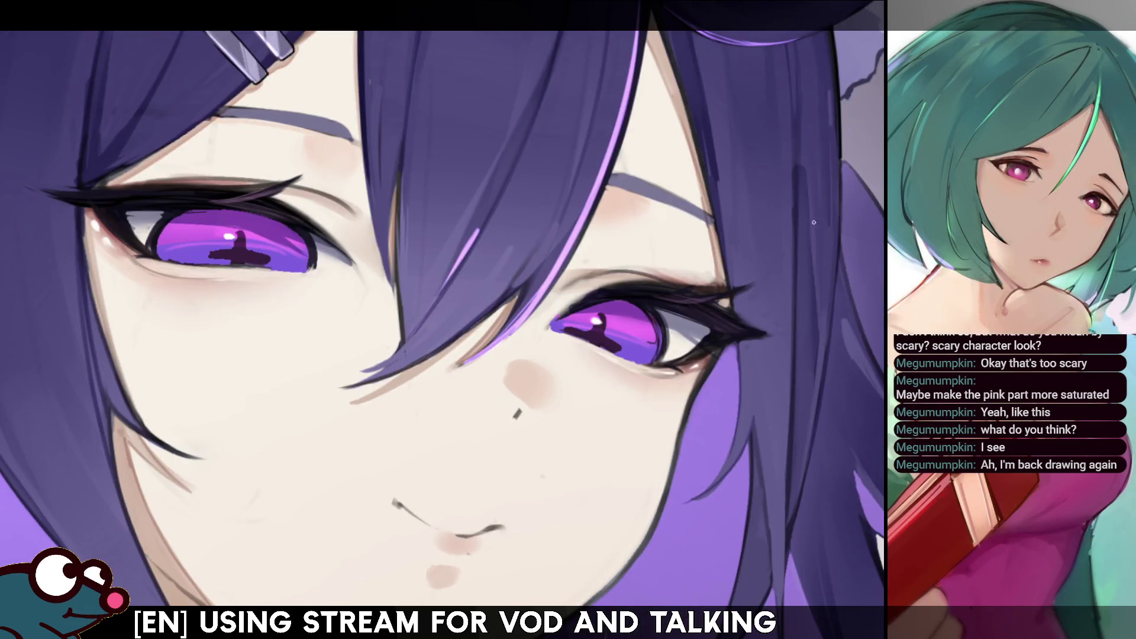
pyautogui.press('-')
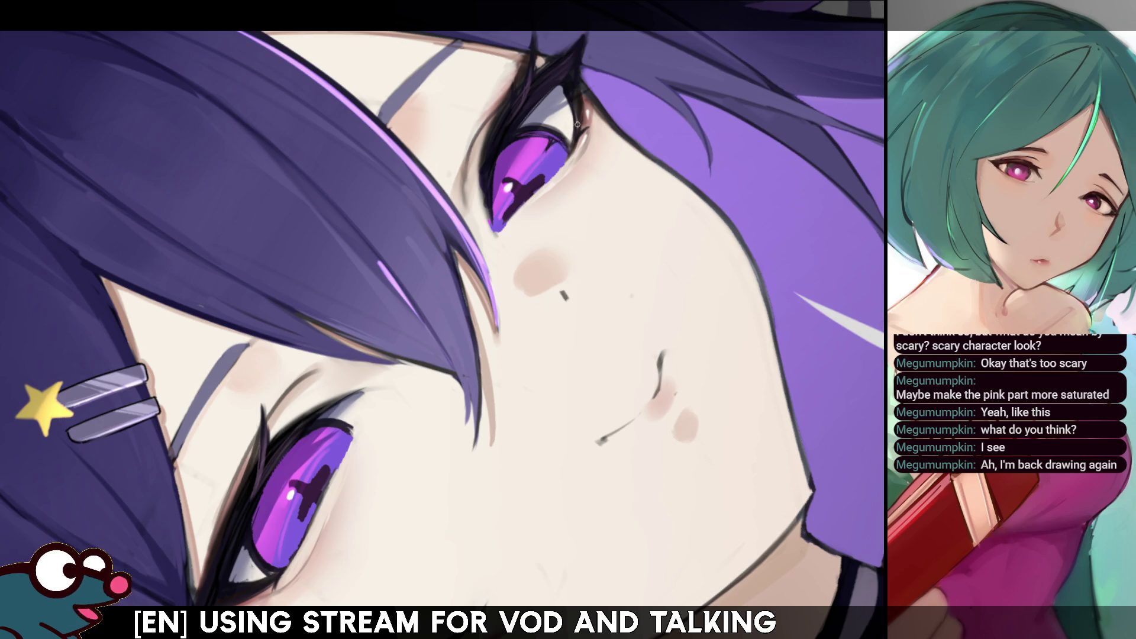
pyautogui.press('h')
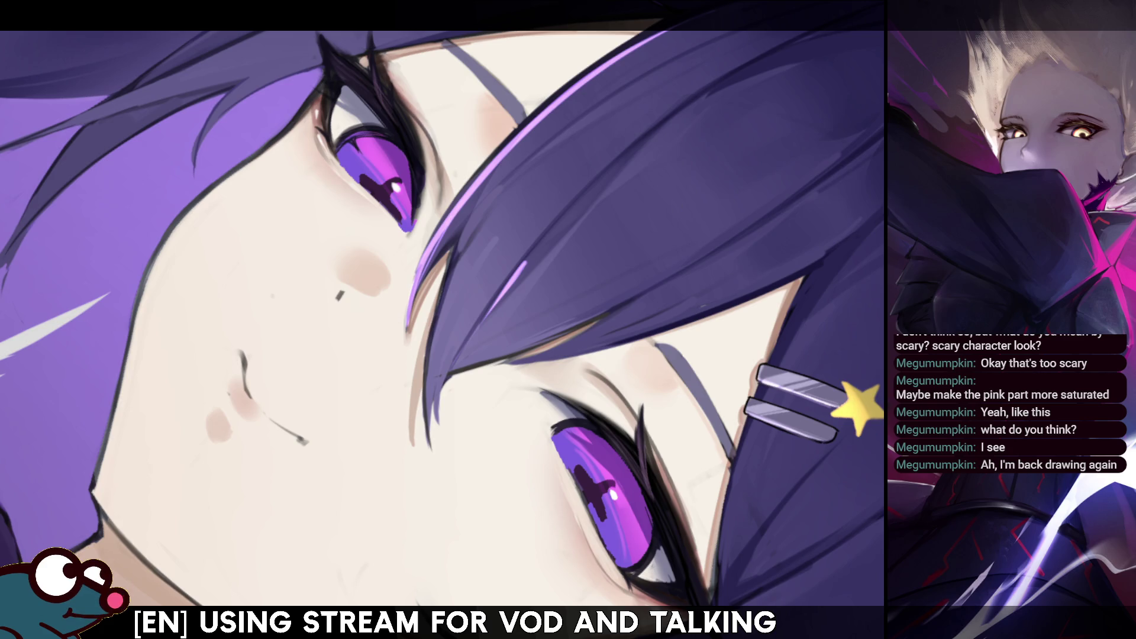
pyautogui.press('h')
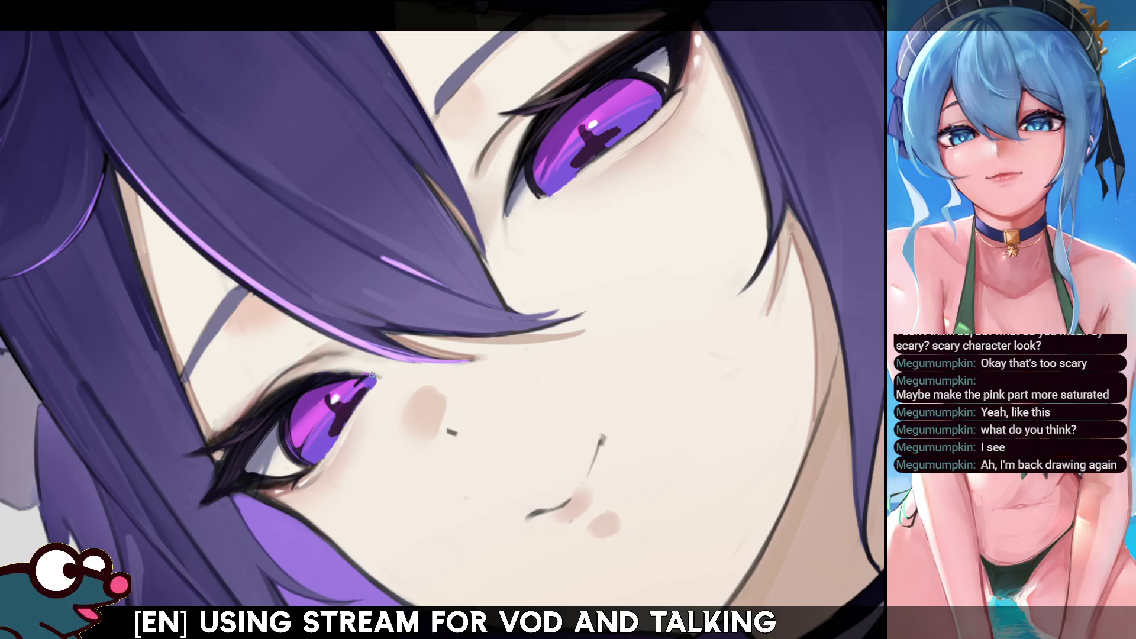
pyautogui.press('m')
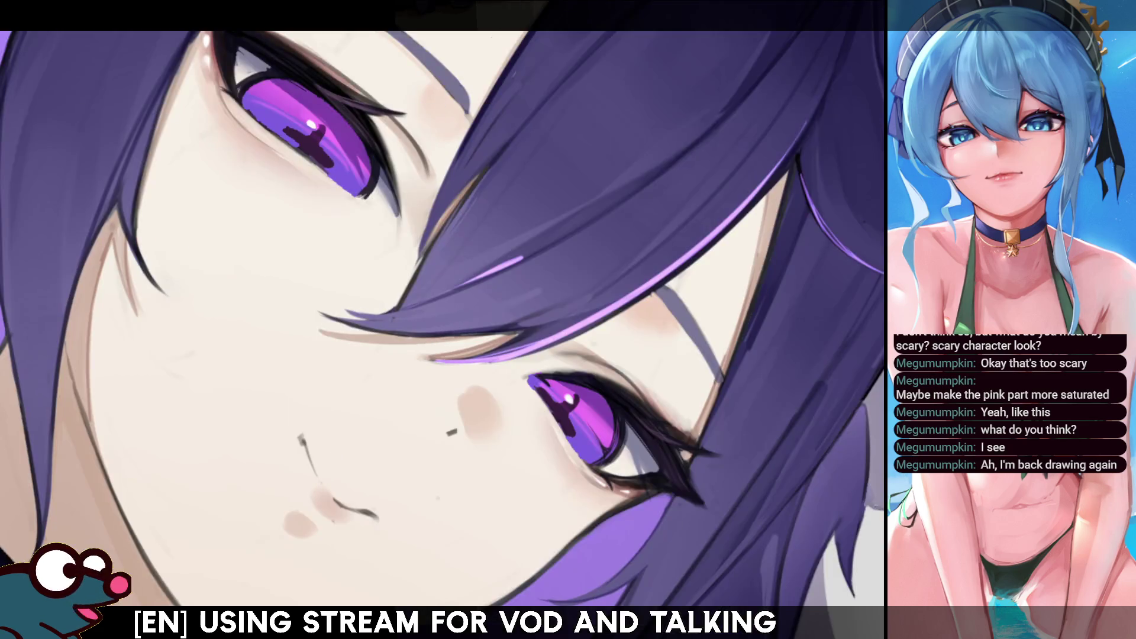
pyautogui.press('m')
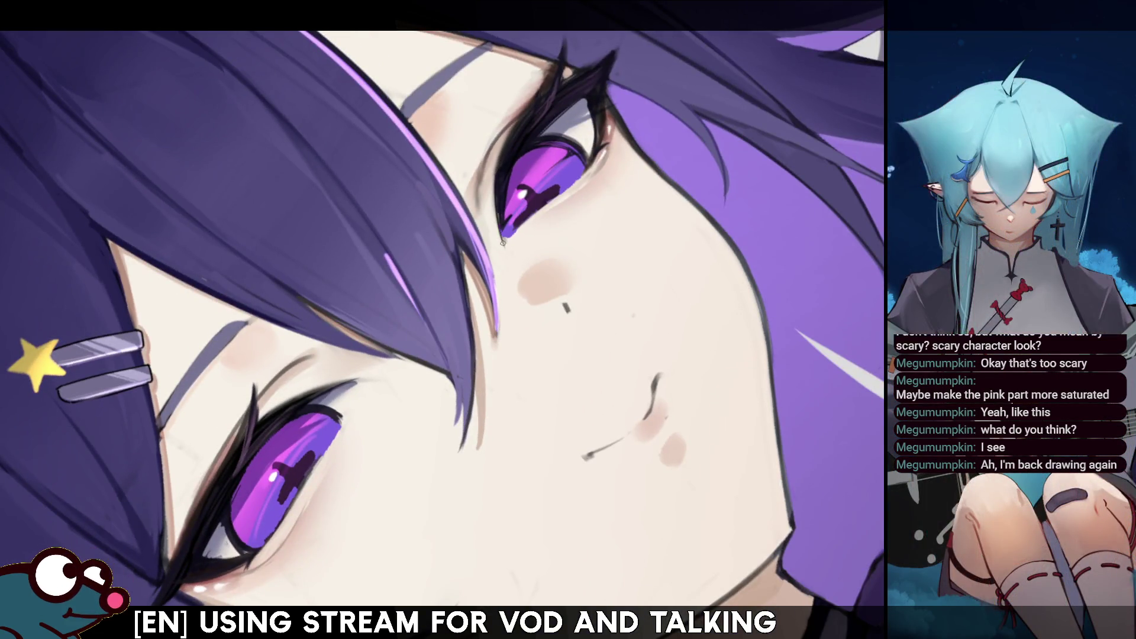
pyautogui.press('m')
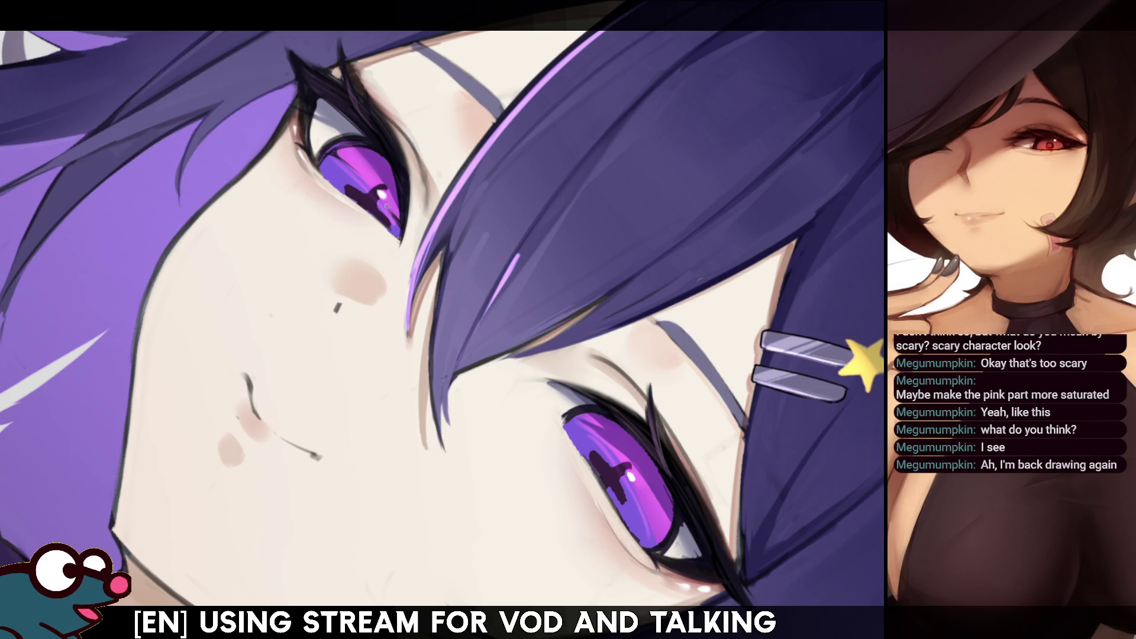
# Mirror the face to check it, then rotate the canvas so the face stands upright
pyautogui.press('h')
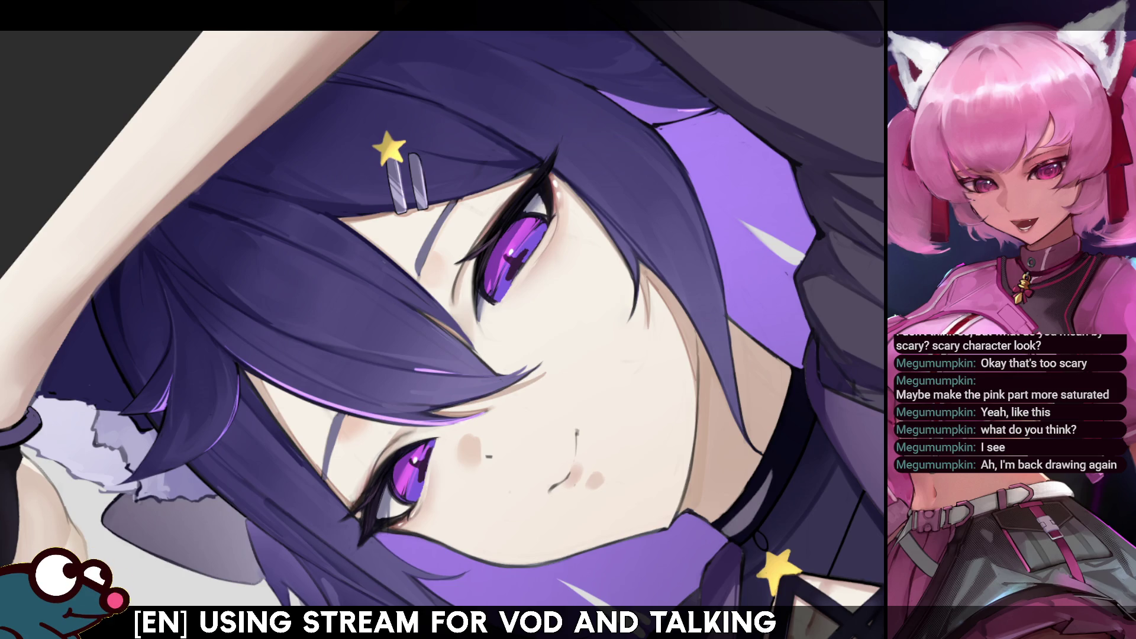
pyautogui.moveTo(488, 456); pyautogui.dragTo(367, 434)
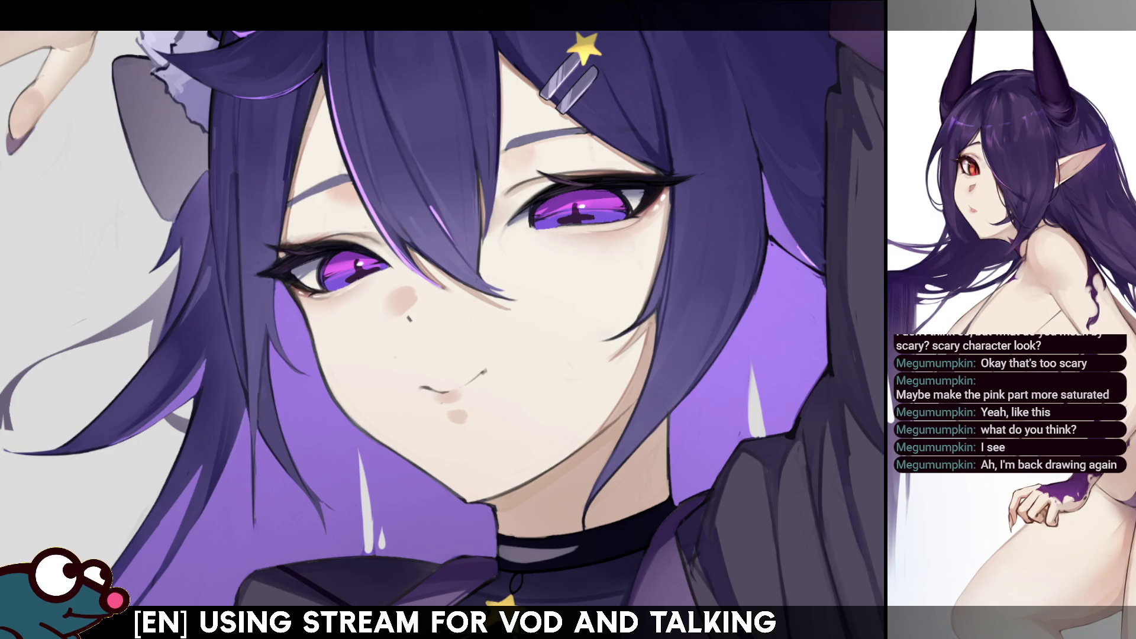
pyautogui.moveTo(554, 185); pyautogui.dragTo(589, 196)
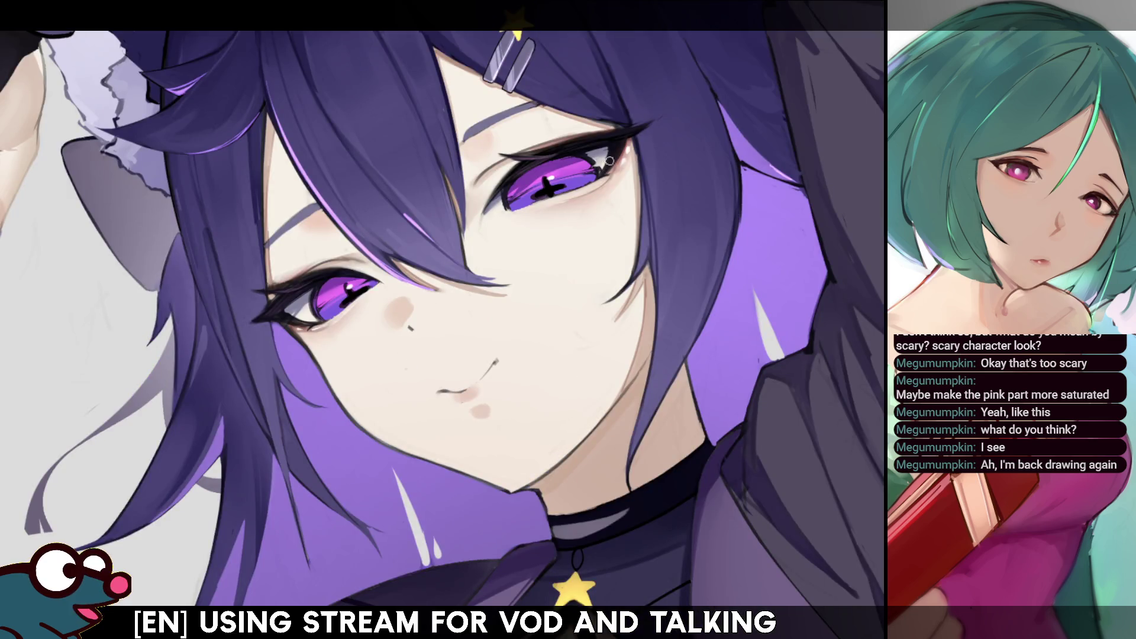
pyautogui.press('h')
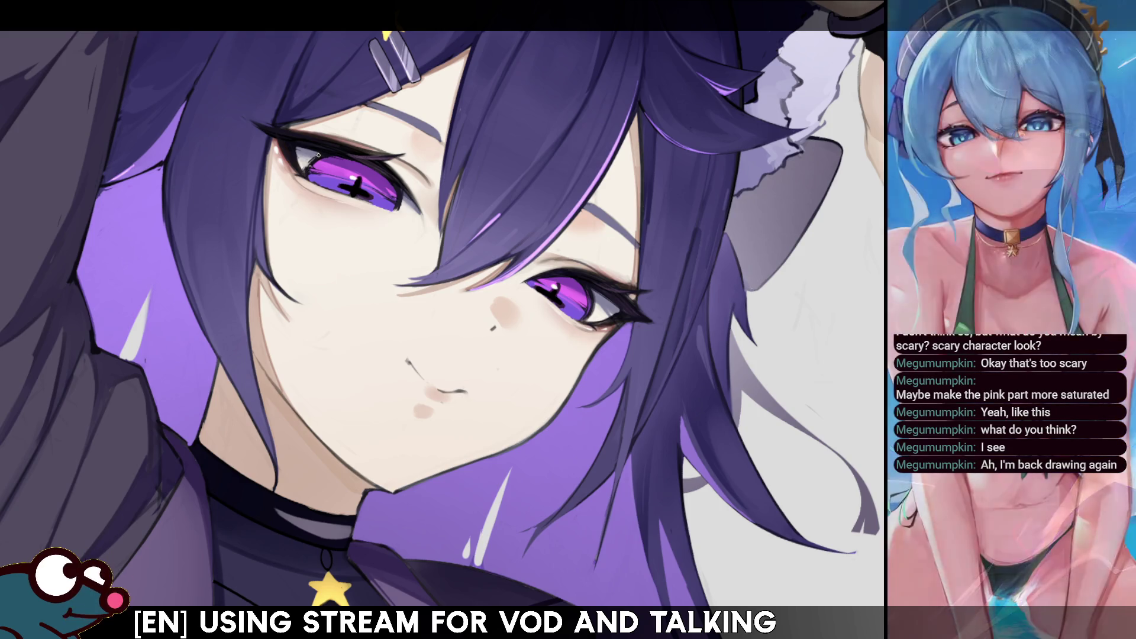
pyautogui.press('h')
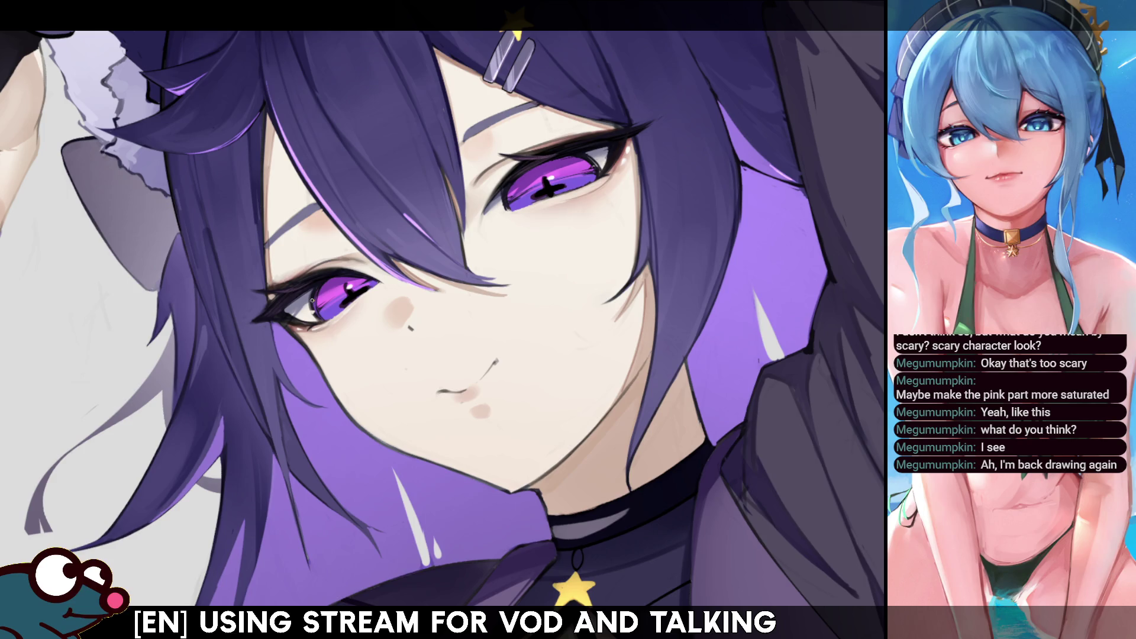
pyautogui.press('h')
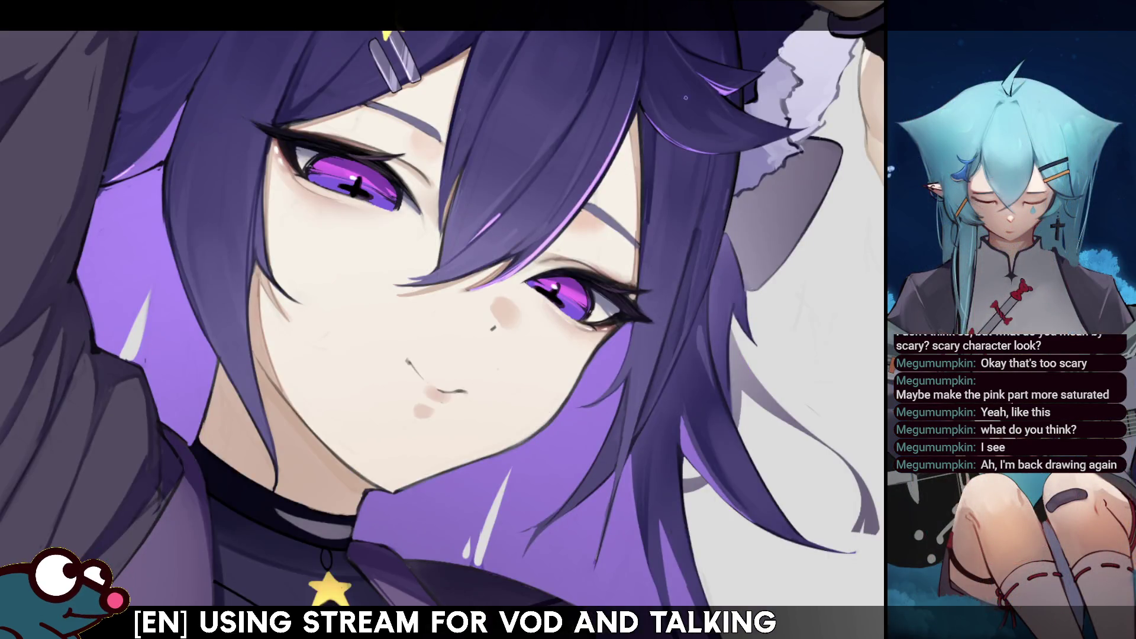
pyautogui.hotkey('ctrl', '0')
pyautogui.scroll(3, 594, 143)
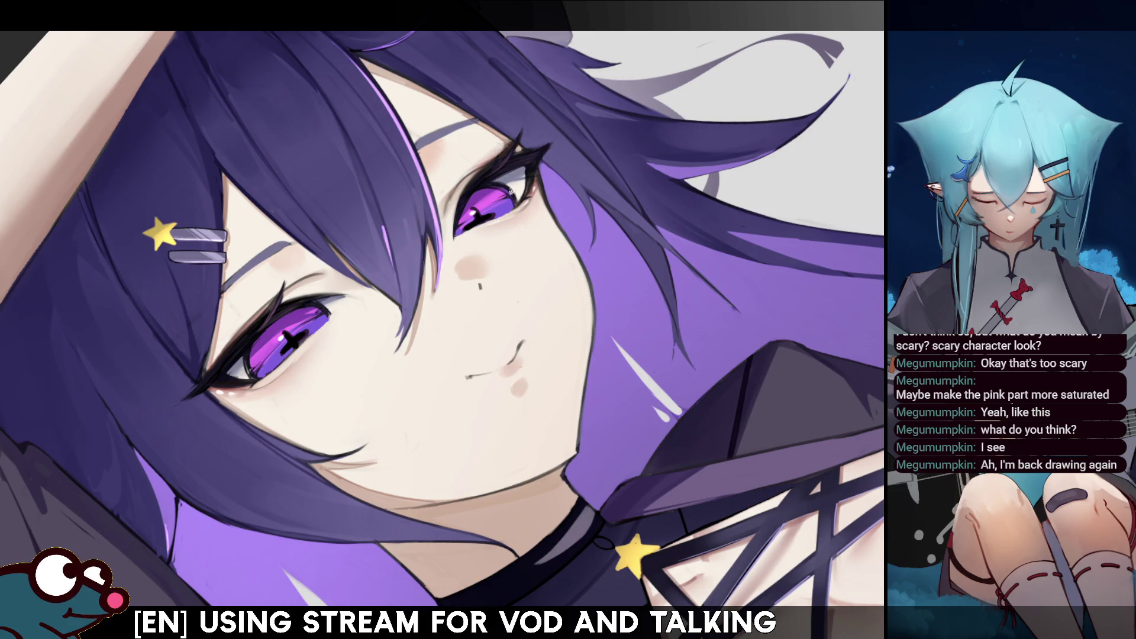
pyautogui.press('h')
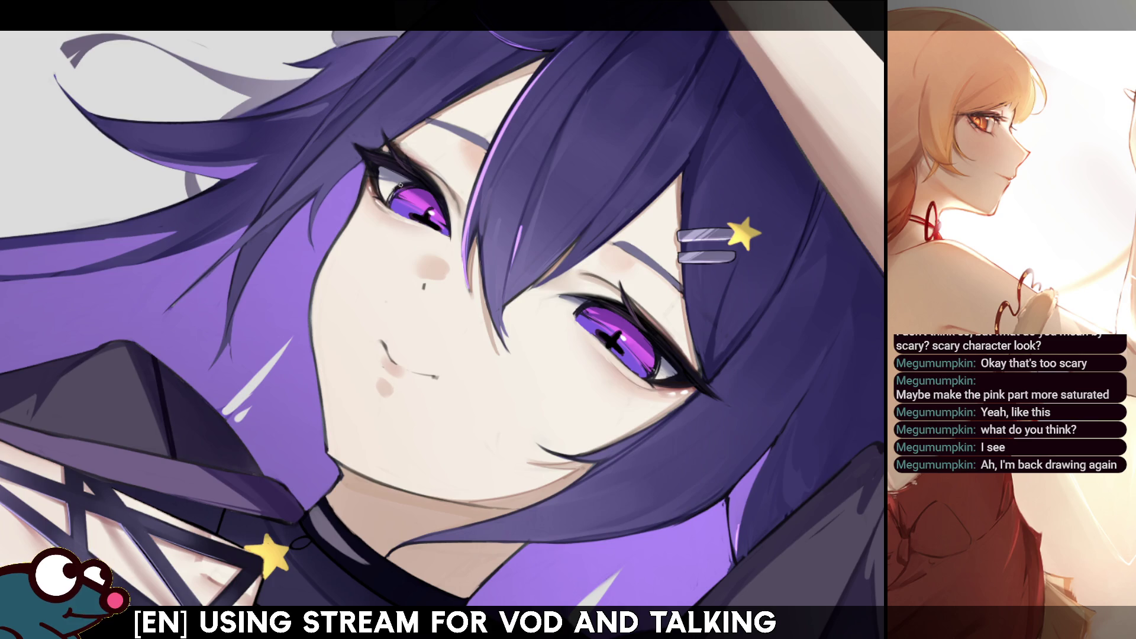
pyautogui.press('h')
pyautogui.press('h')
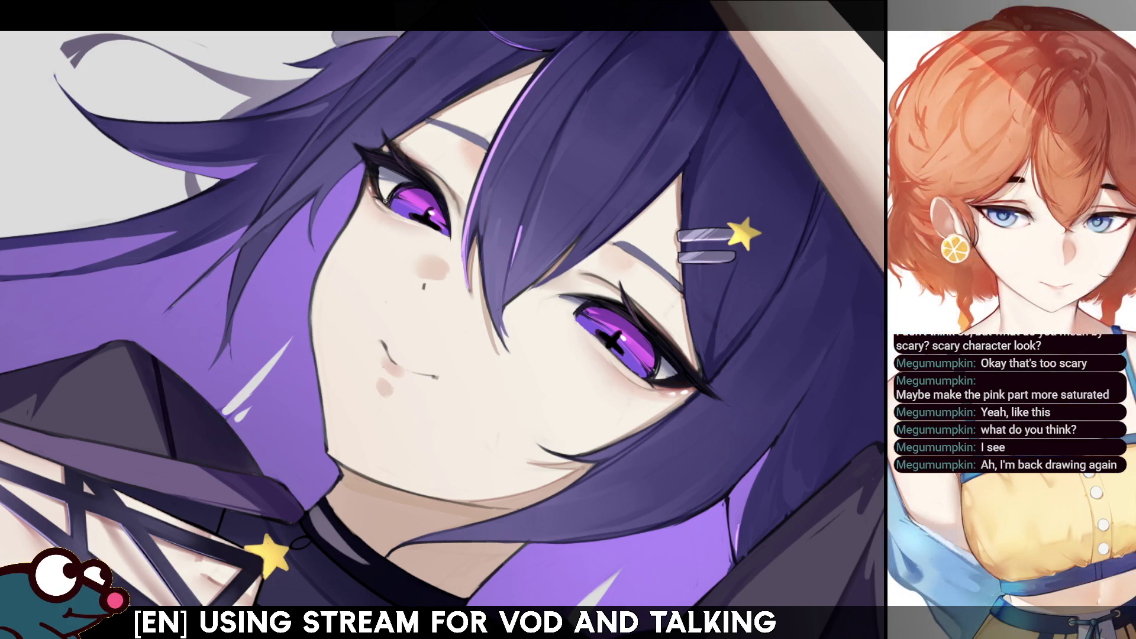
pyautogui.press('h')
pyautogui.press('h')
pyautogui.press('Delete')
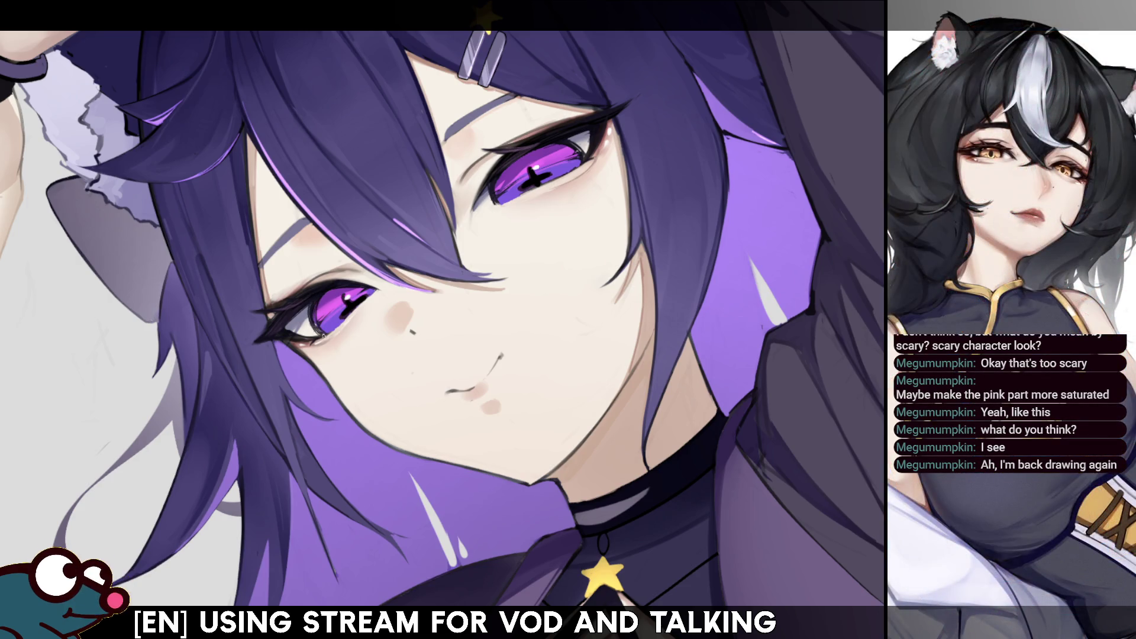
pyautogui.press('h')
pyautogui.press('h')
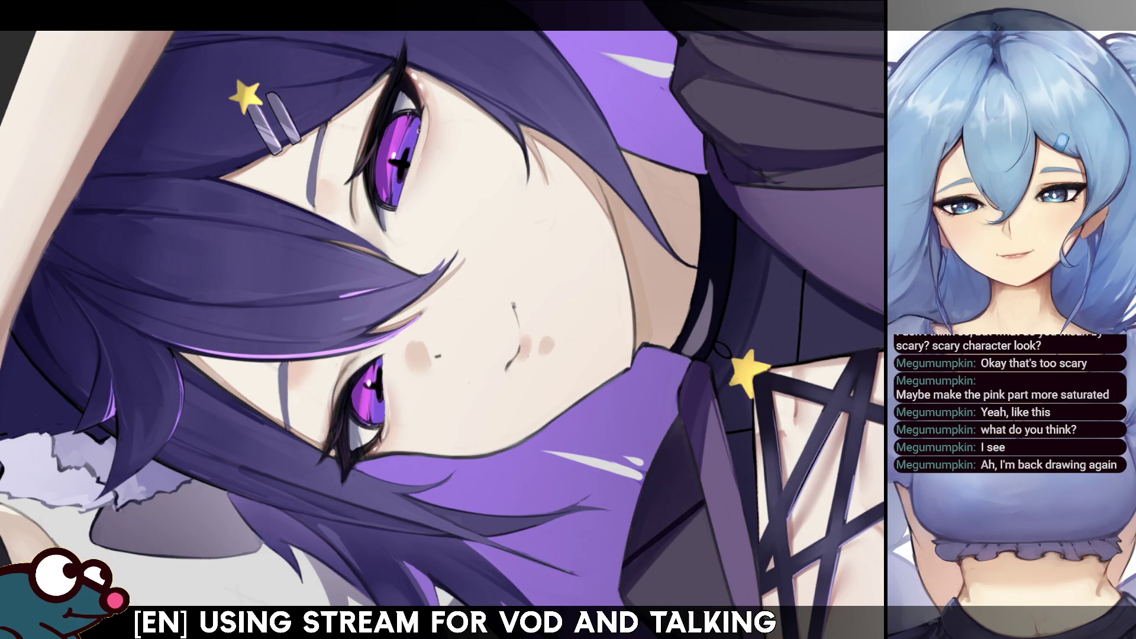
pyautogui.press('m')
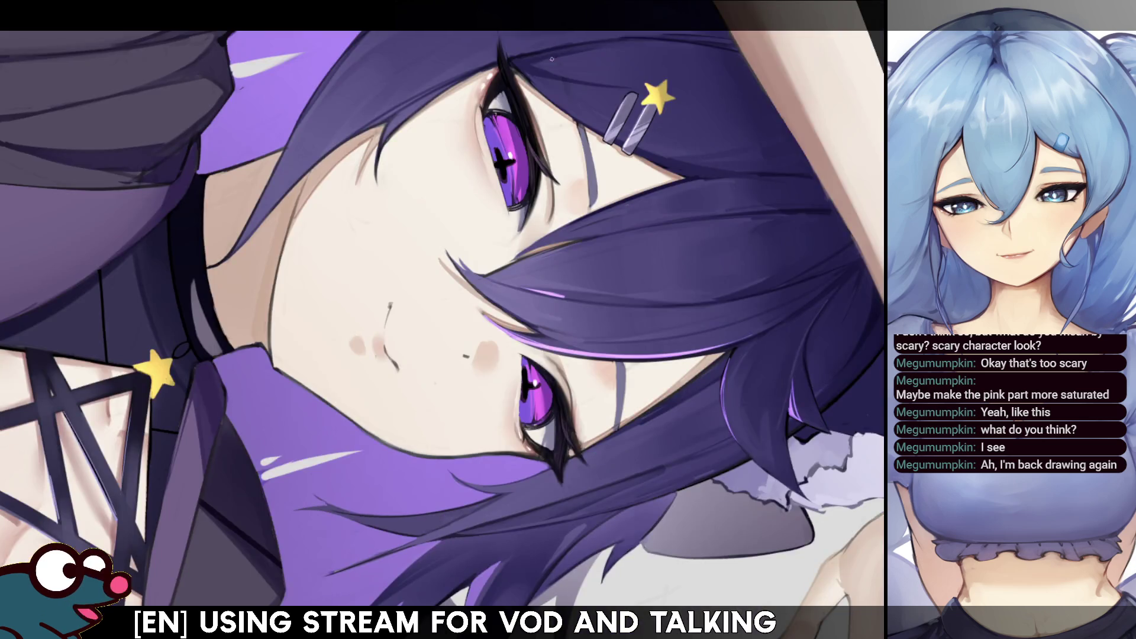
pyautogui.press('m')
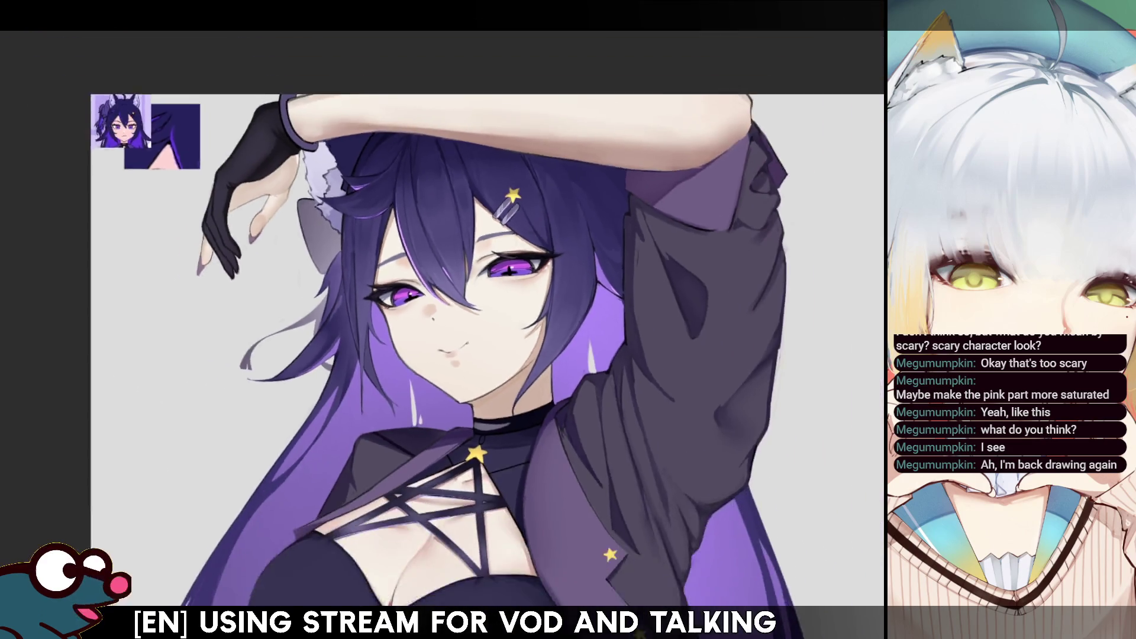
pyautogui.press('-')
pyautogui.press('m')
pyautogui.press('m')
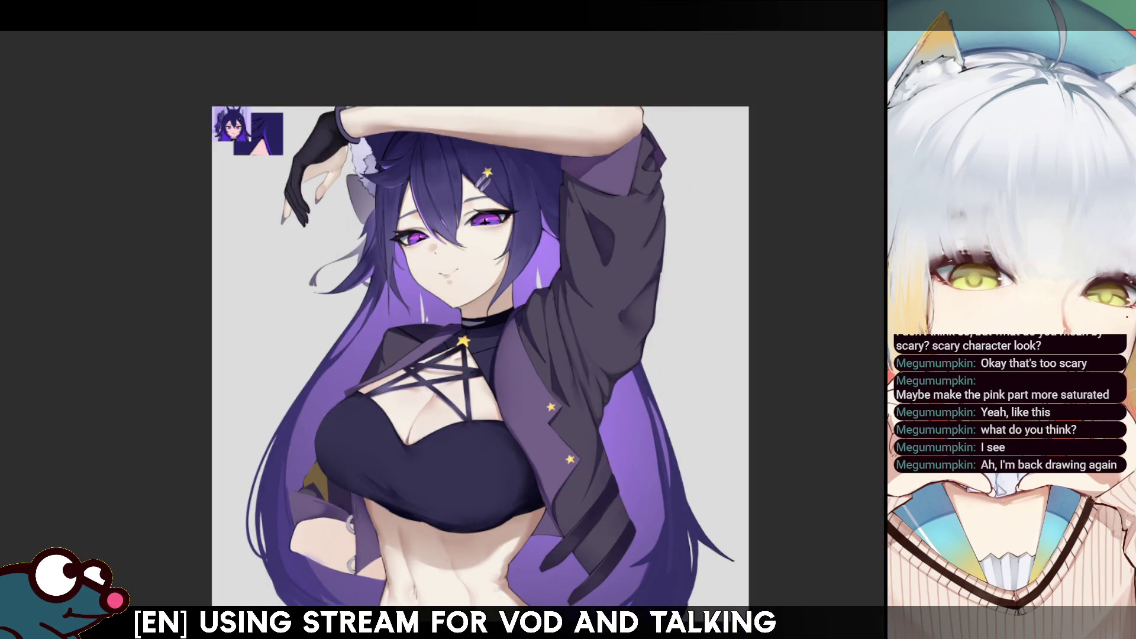
pyautogui.scroll(5, 442, 320)
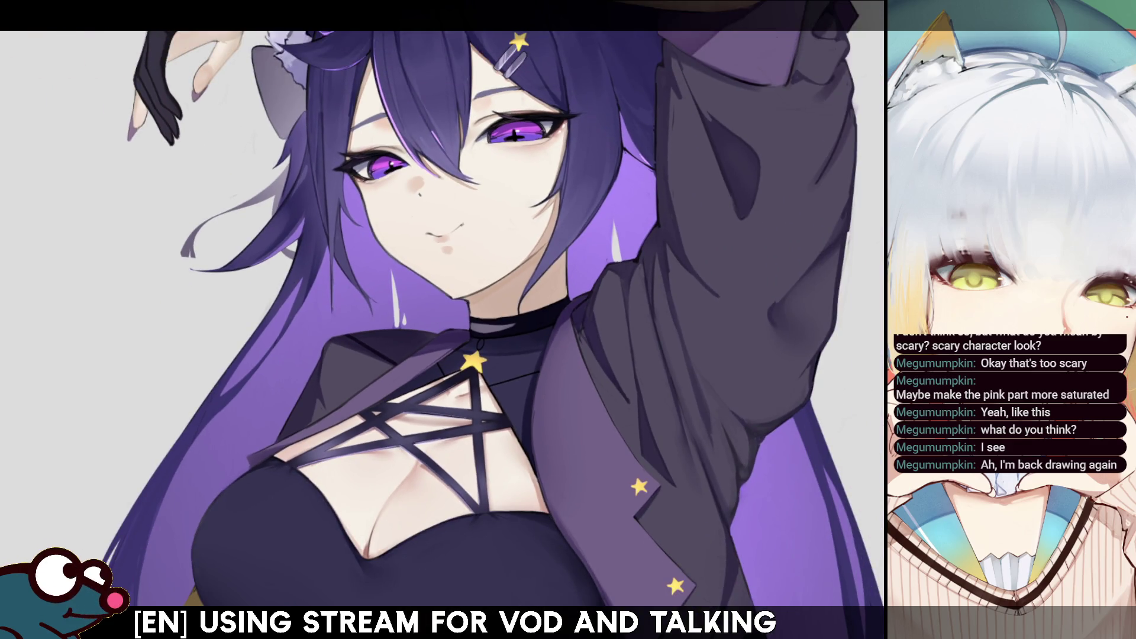
pyautogui.moveTo(665, 144); pyautogui.dragTo(695, 230)
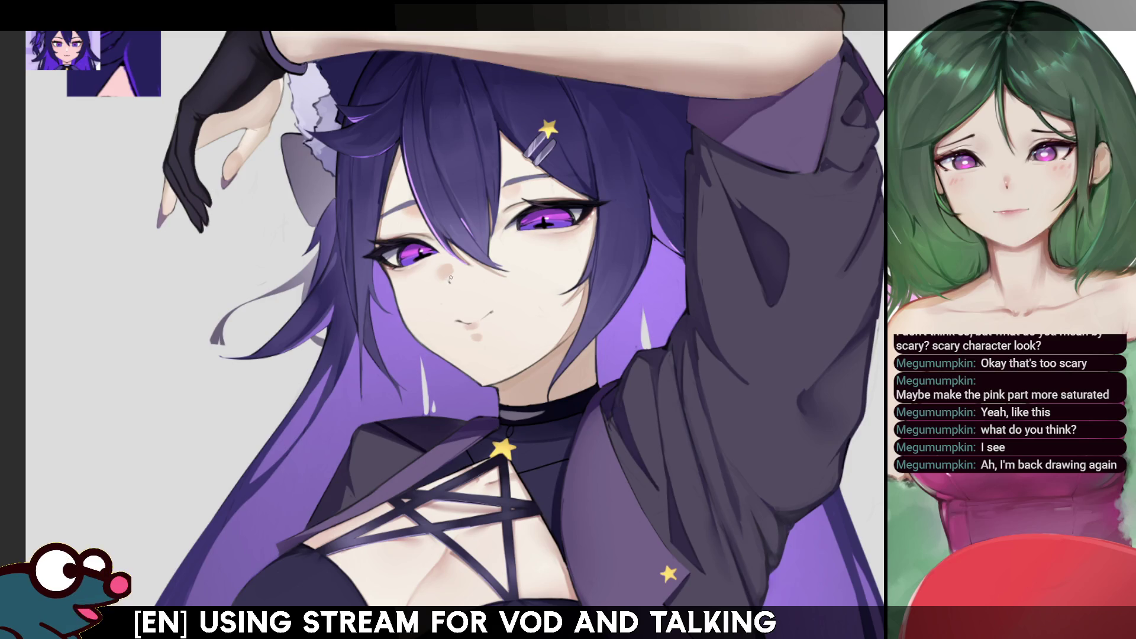
pyautogui.press('h')
pyautogui.press('h')
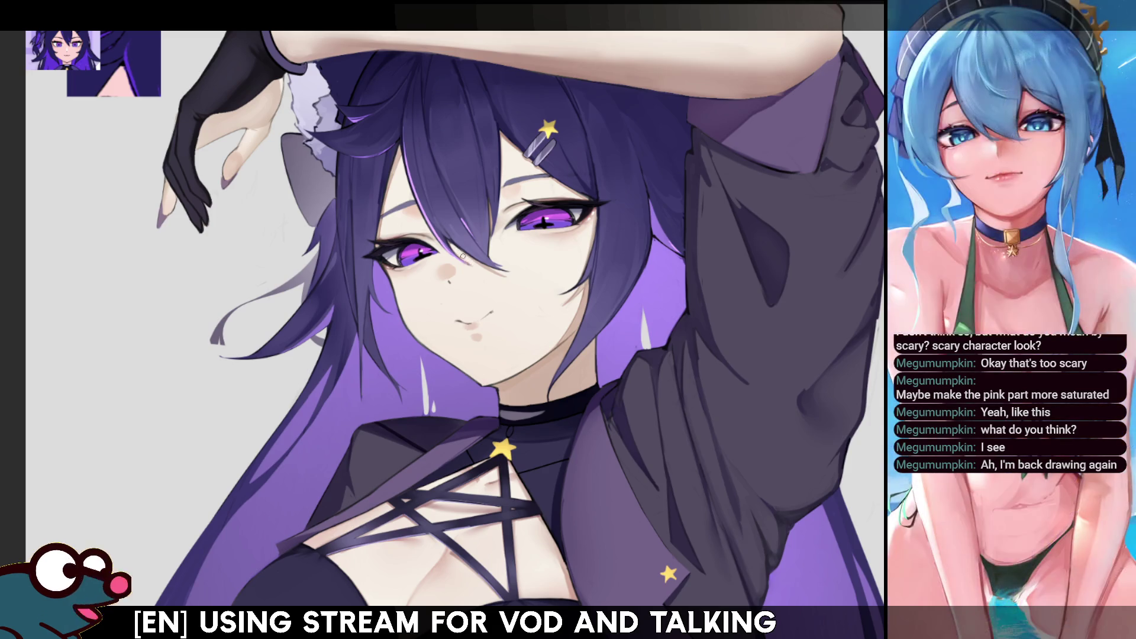
pyautogui.press('w')
pyautogui.click(474, 284)
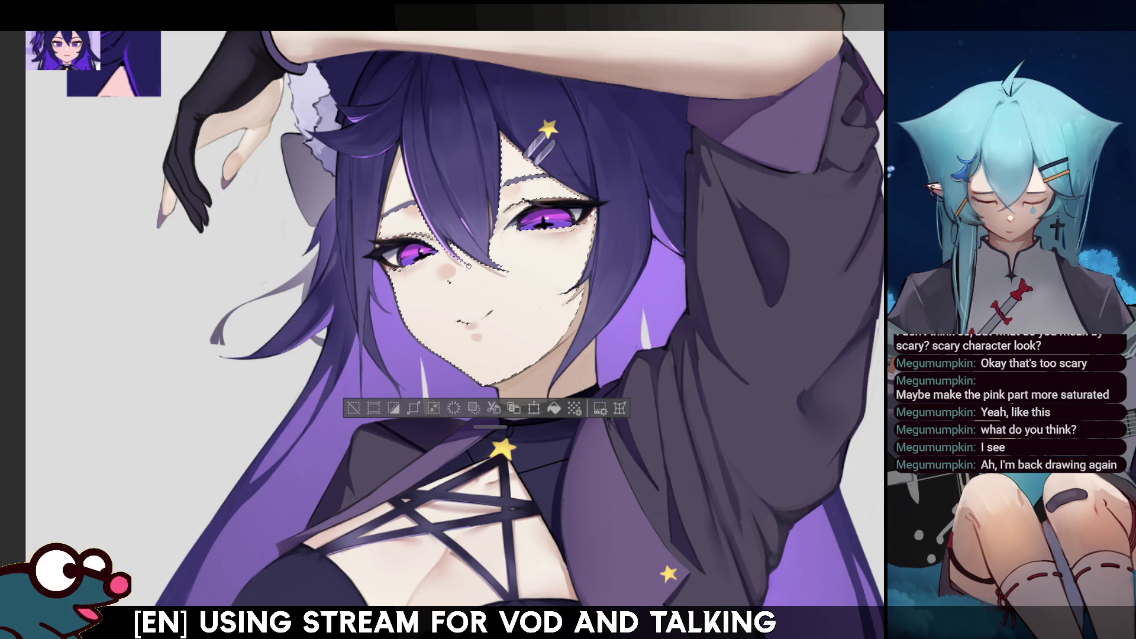
pyautogui.hotkey('ctrl', 'd')
pyautogui.press('h')
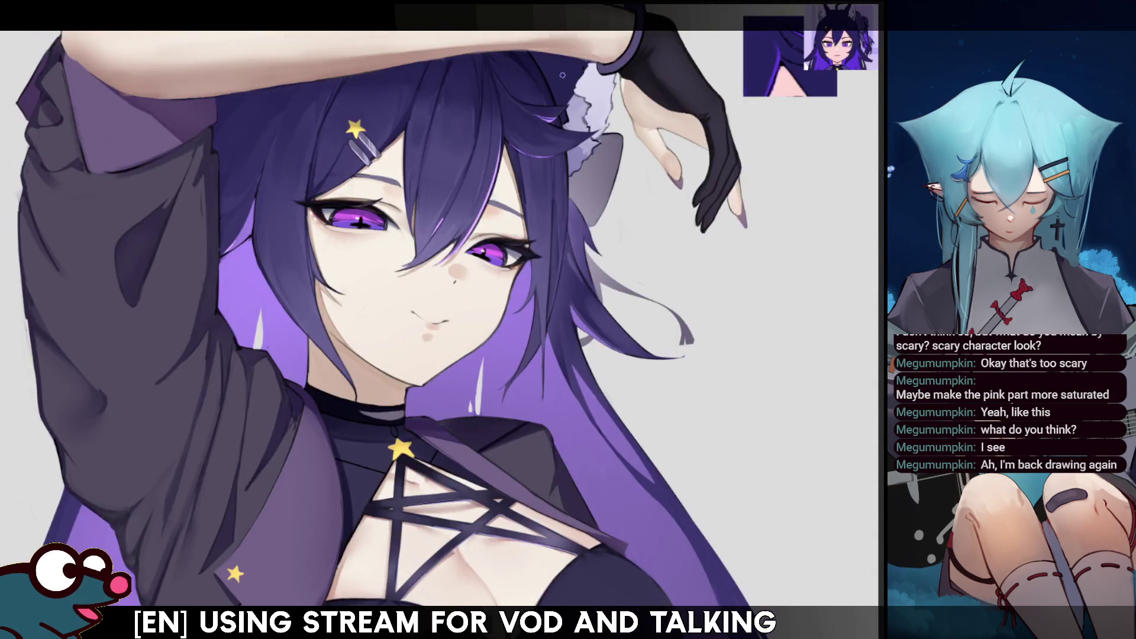
pyautogui.press('h')
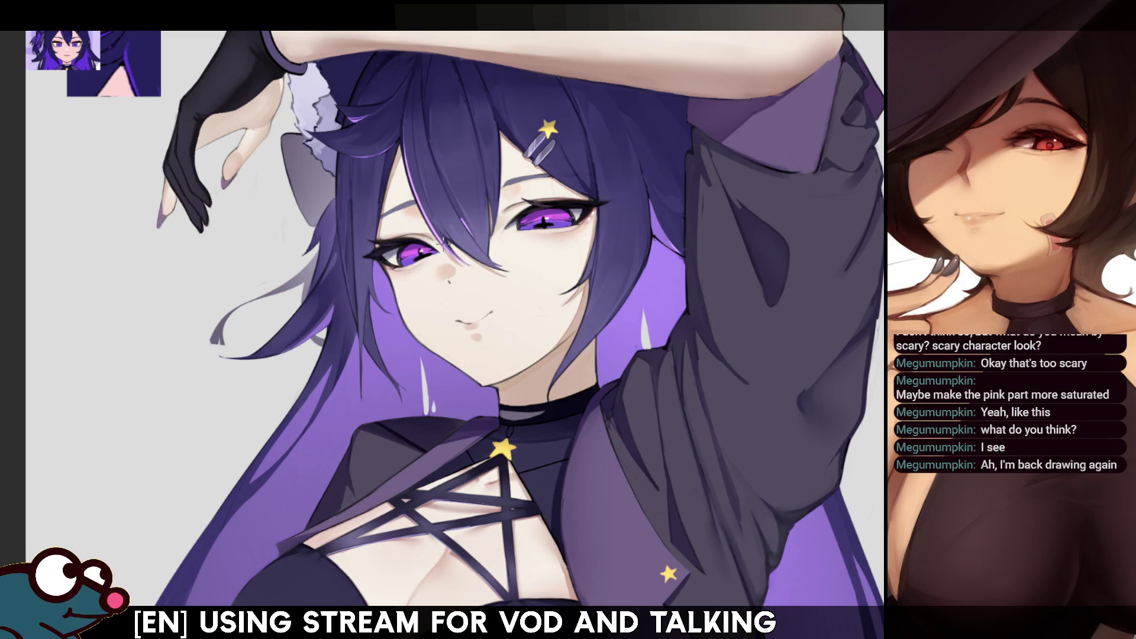
pyautogui.scroll(5, 456, 310)
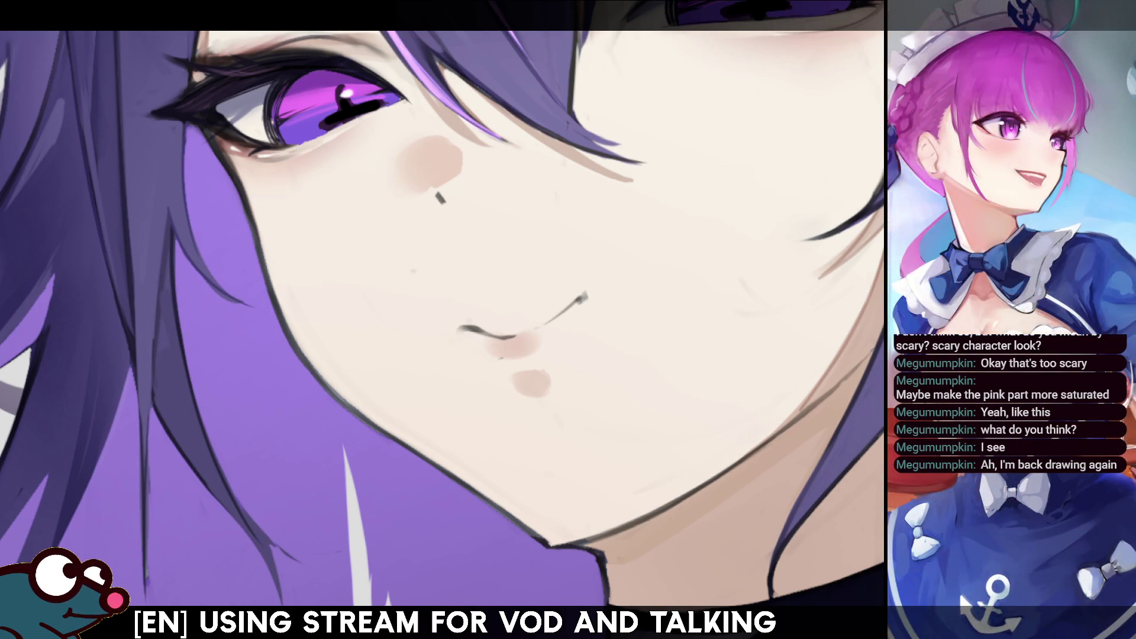
pyautogui.scroll(-5, 473, 320)
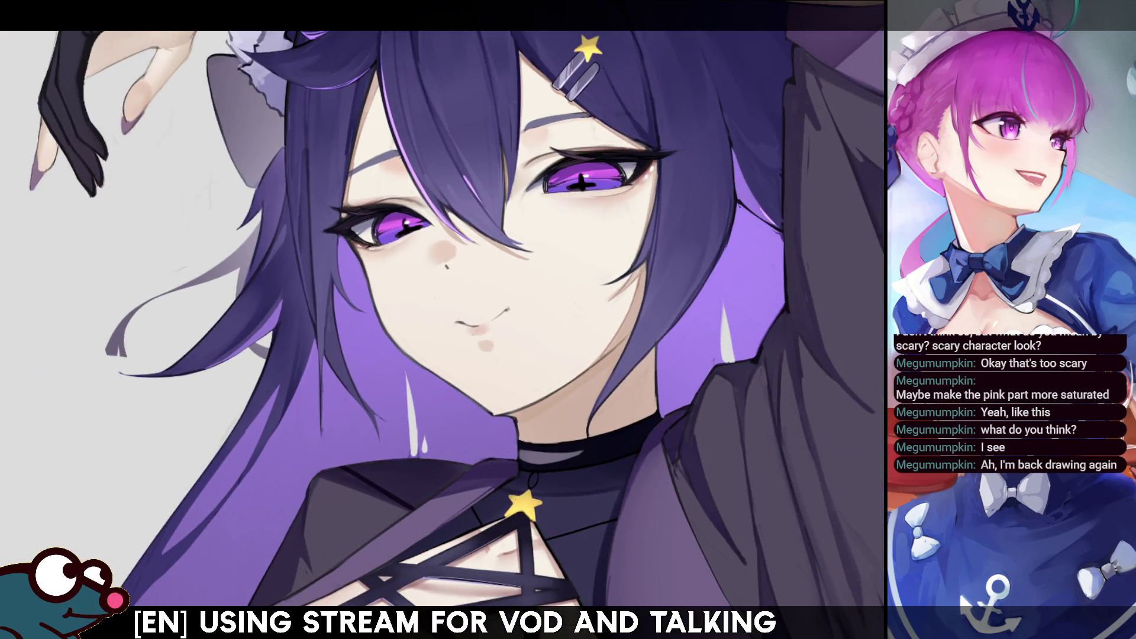
pyautogui.scroll(-3, 444, 319)
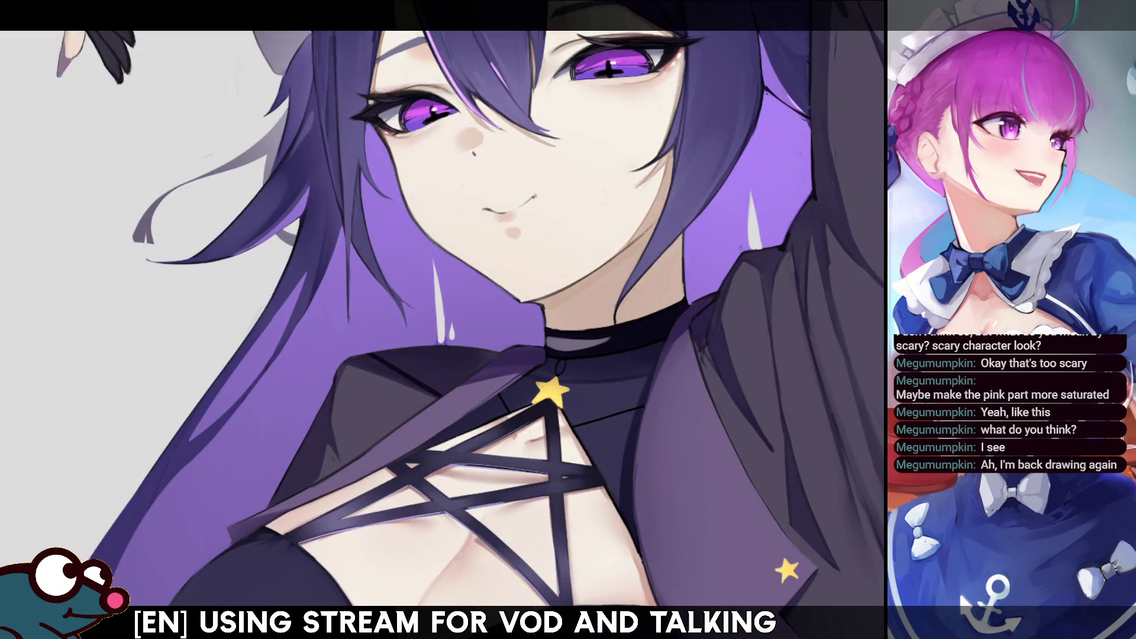
pyautogui.moveTo(591, 237); pyautogui.dragTo(665, 322)
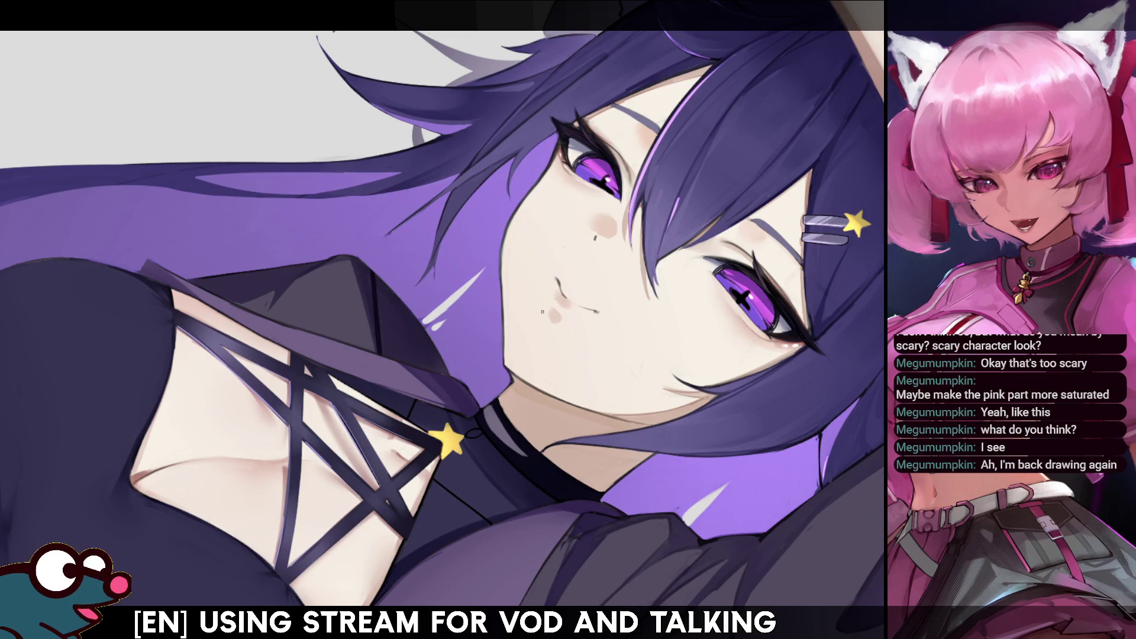
pyautogui.press('h')
pyautogui.press('h')
pyautogui.press('Delete')
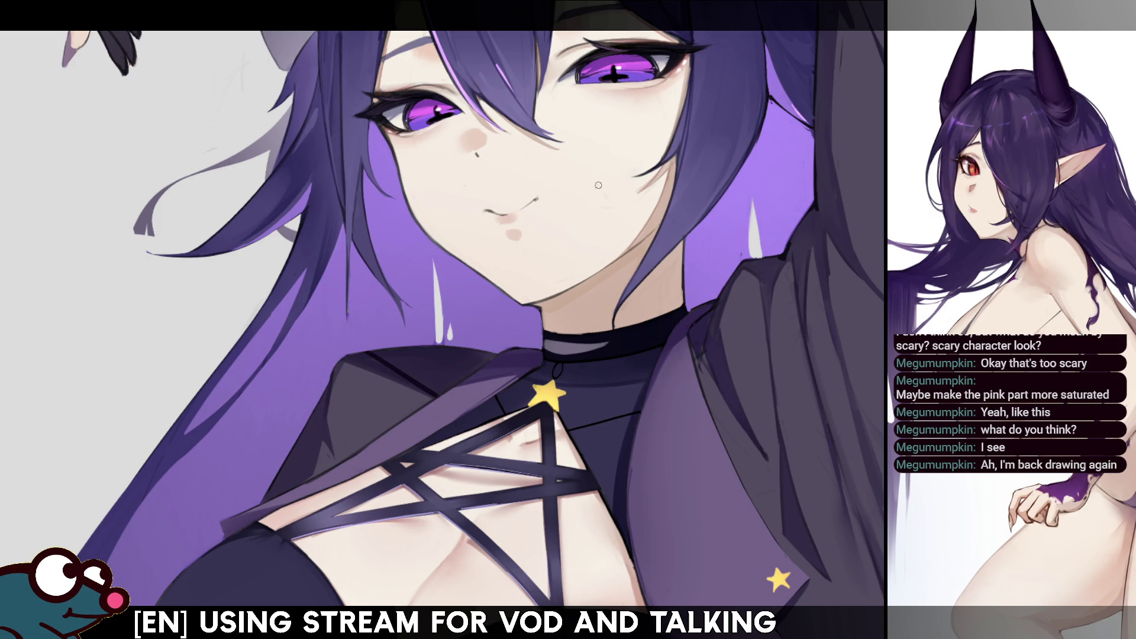
pyautogui.press('h')
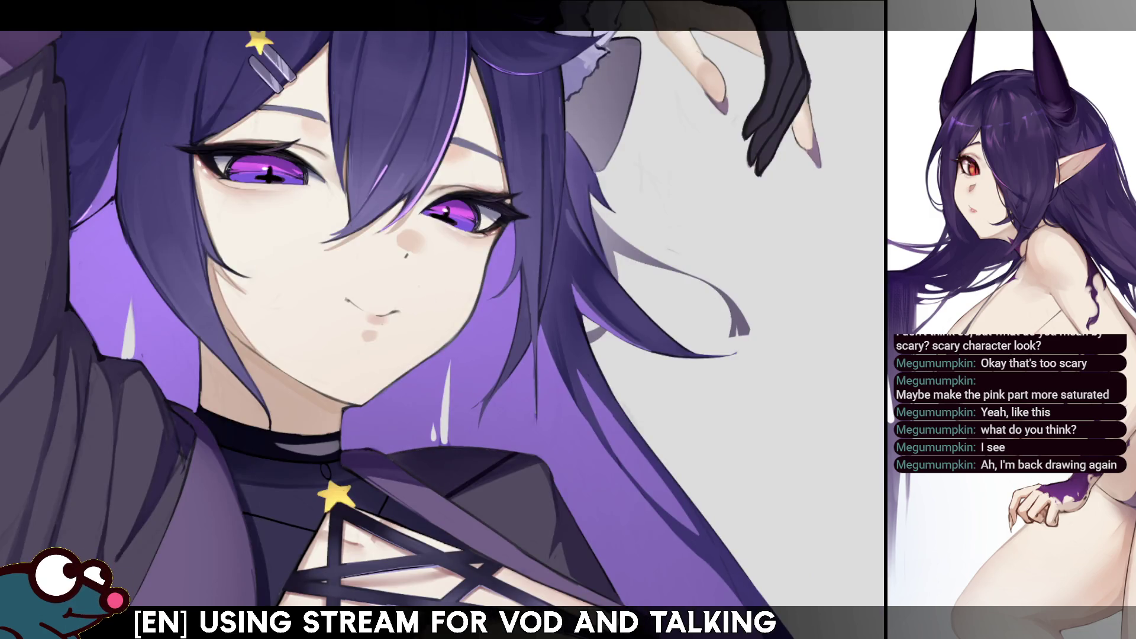
pyautogui.press('h')
pyautogui.press('h')
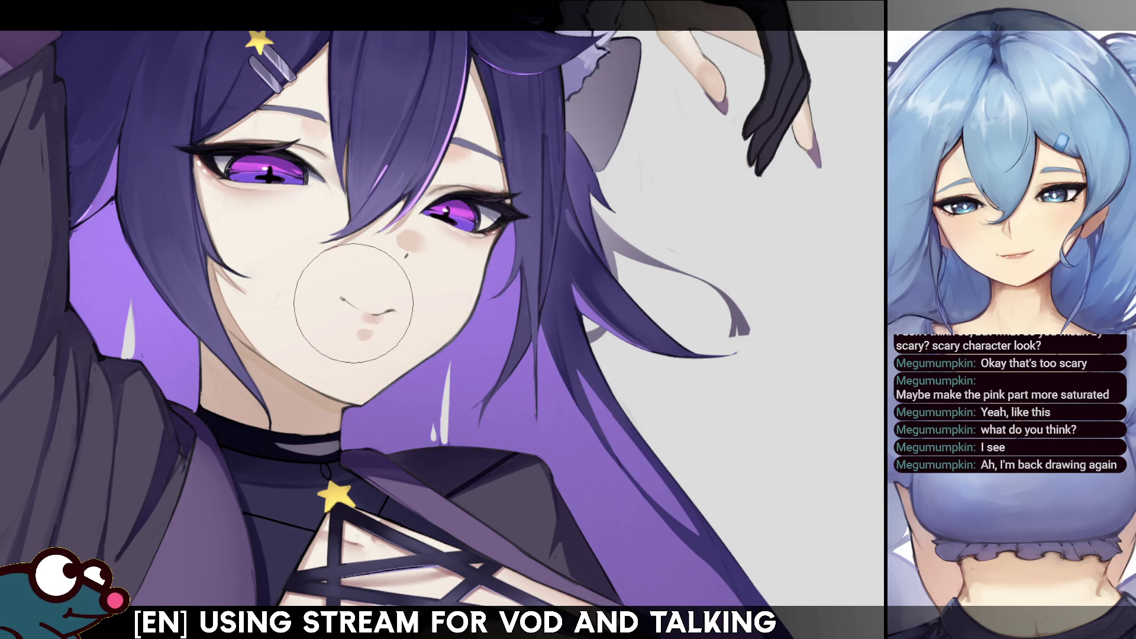
# Rotate the canvas view about 60° counter-clockwise, mirroring before and after to check the drawing
pyautogui.press('h')
pyautogui.press('h')
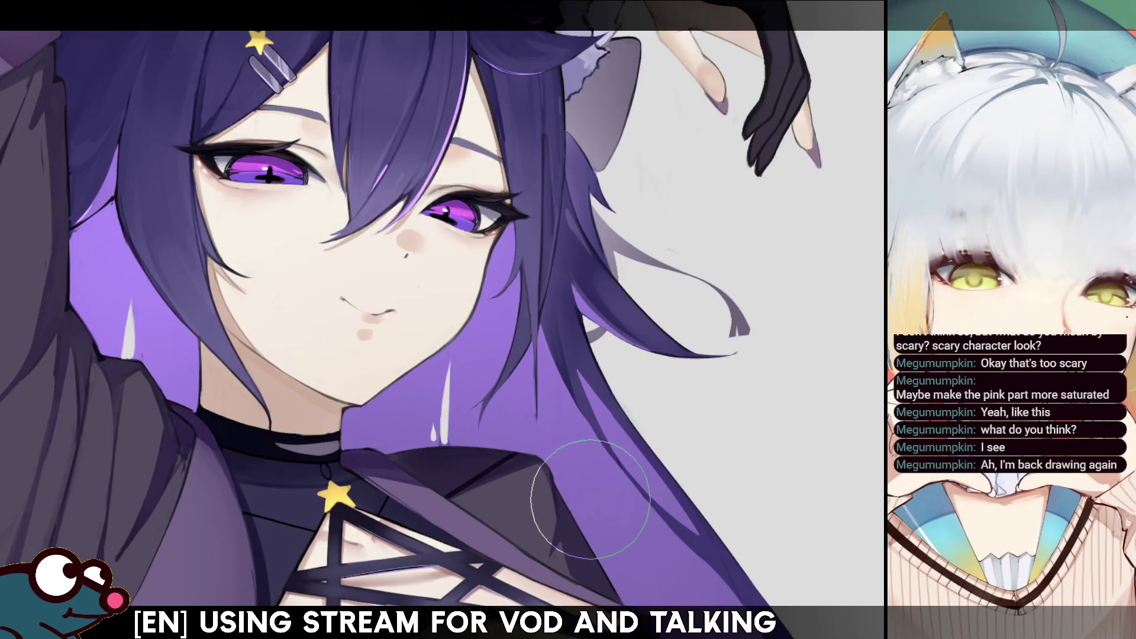
pyautogui.press('h')
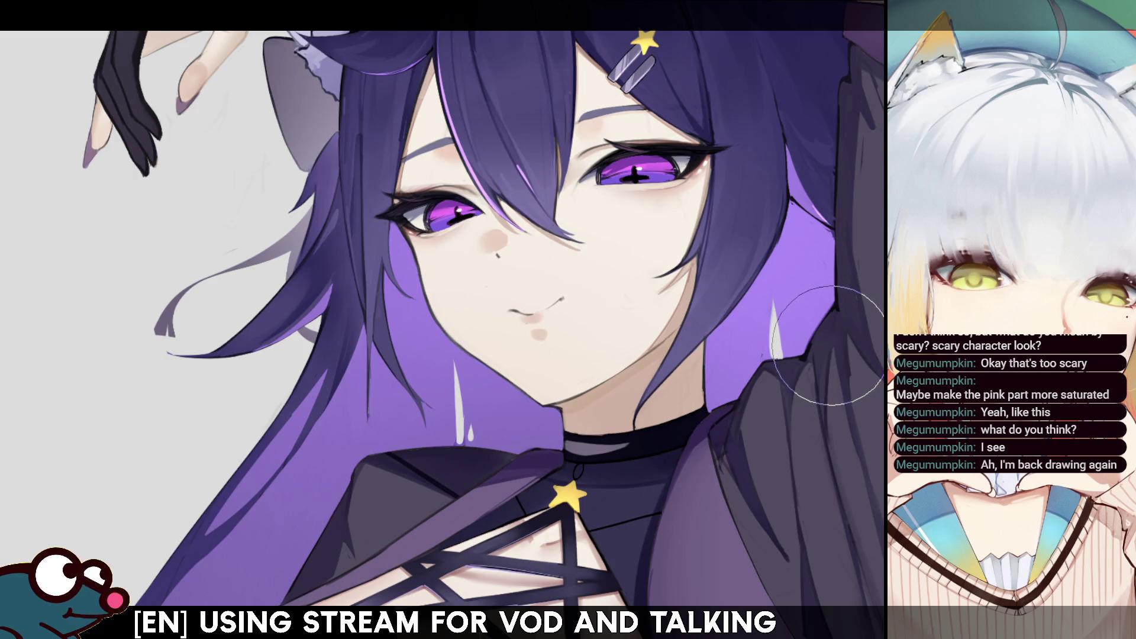
pyautogui.moveTo(591, 178); pyautogui.dragTo(580, 240)
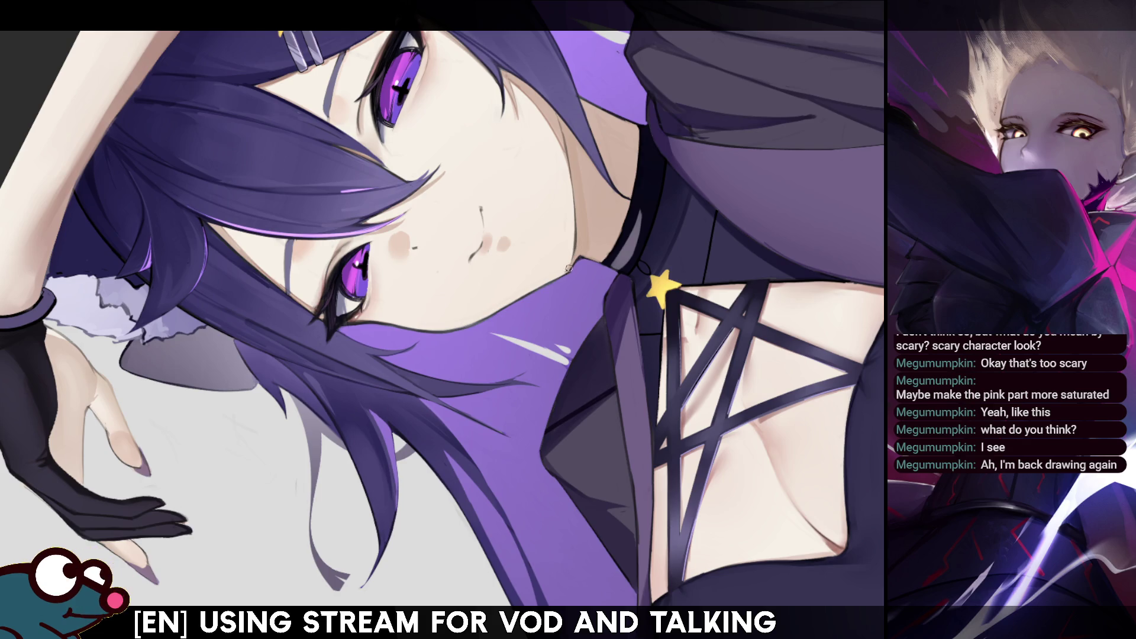
pyautogui.press('h')
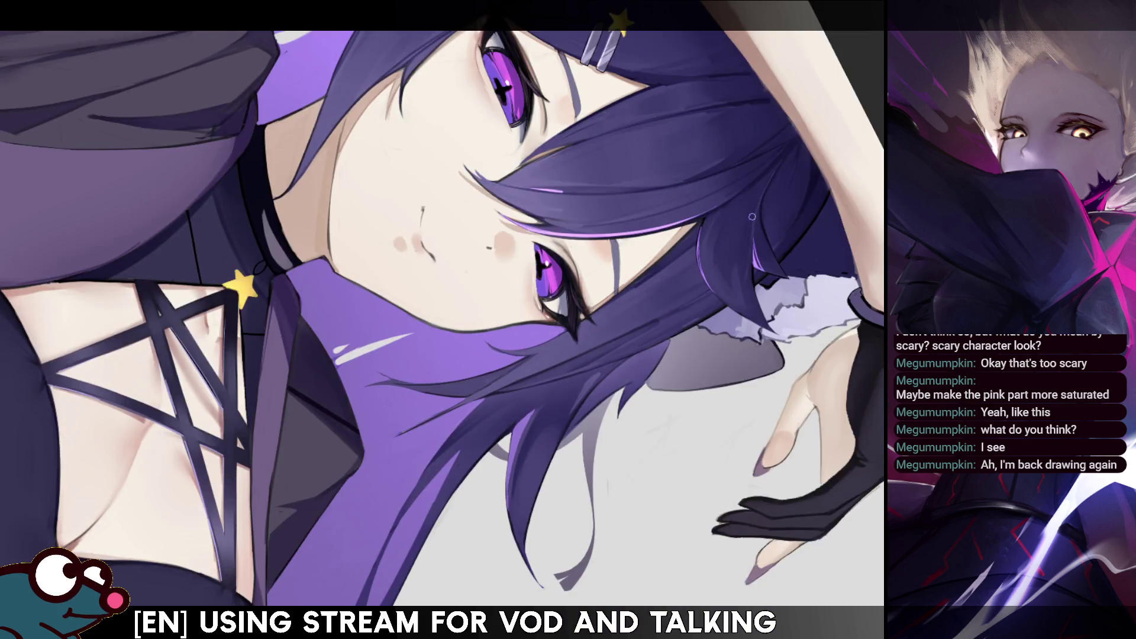
pyautogui.press('h')
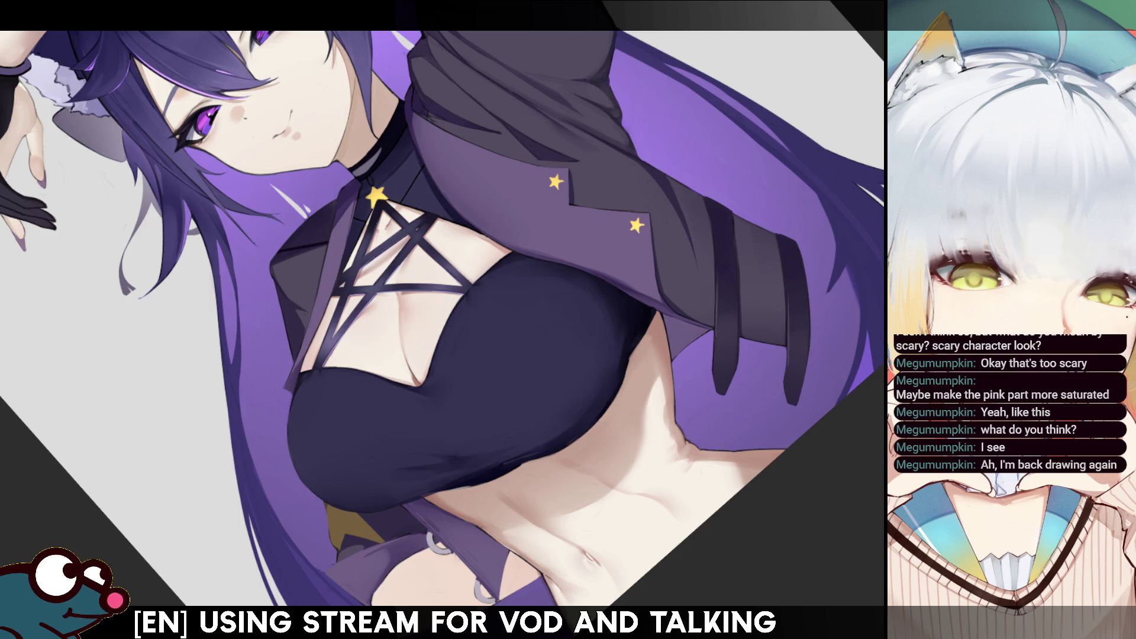
# Adjust the soft highlight on the dark top, then reset the view upright on the upper body
pyautogui.click(520, 353)
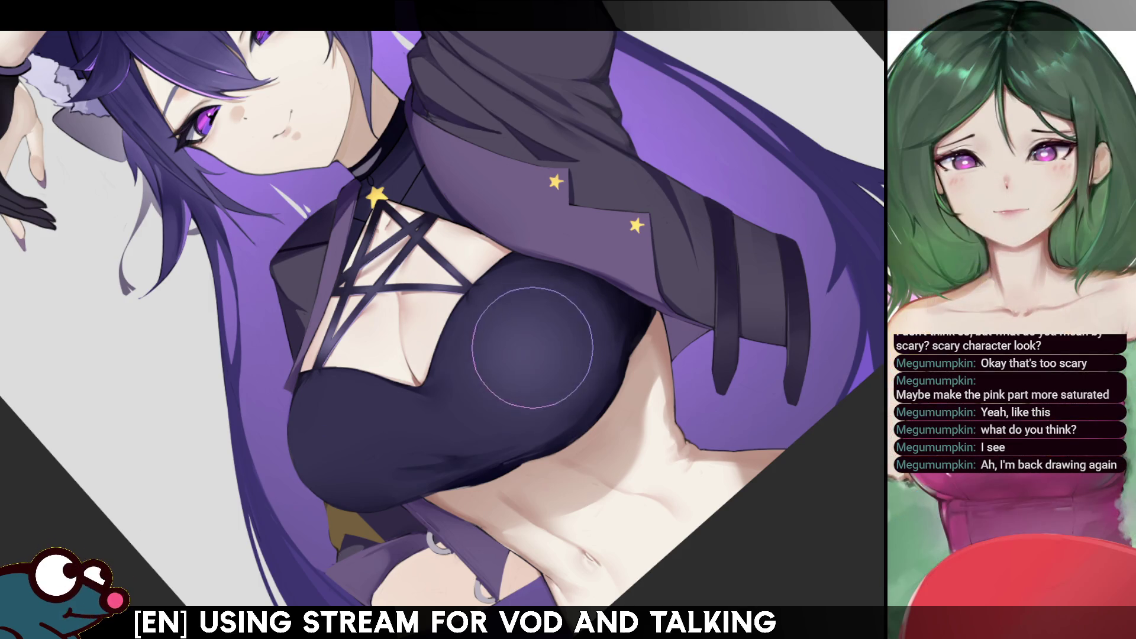
pyautogui.click(521, 338)
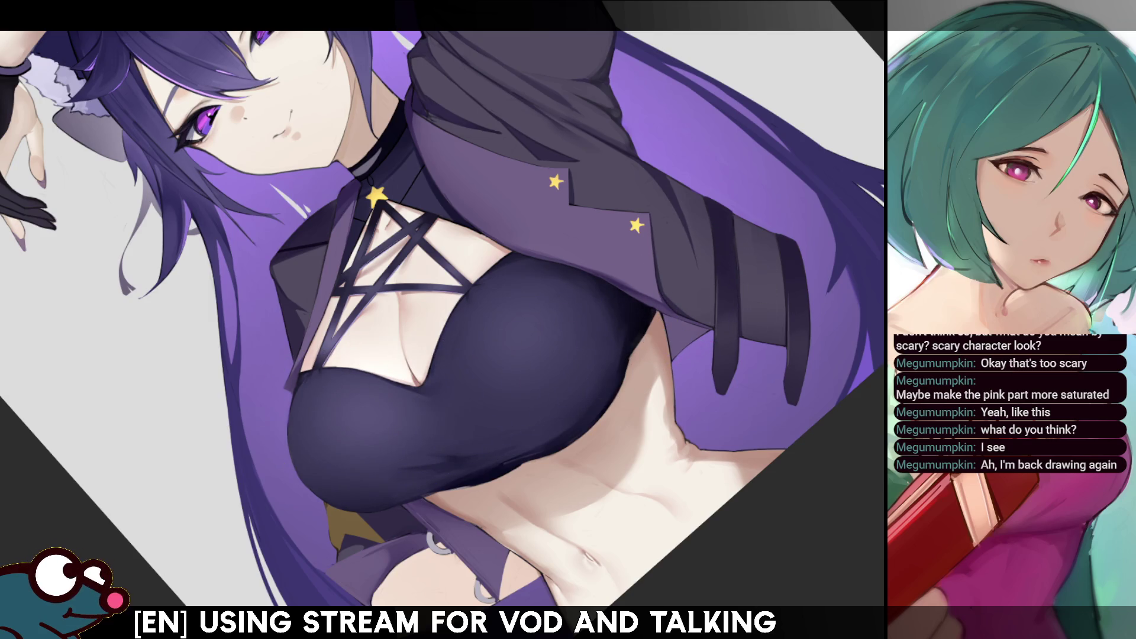
pyautogui.press('Home')
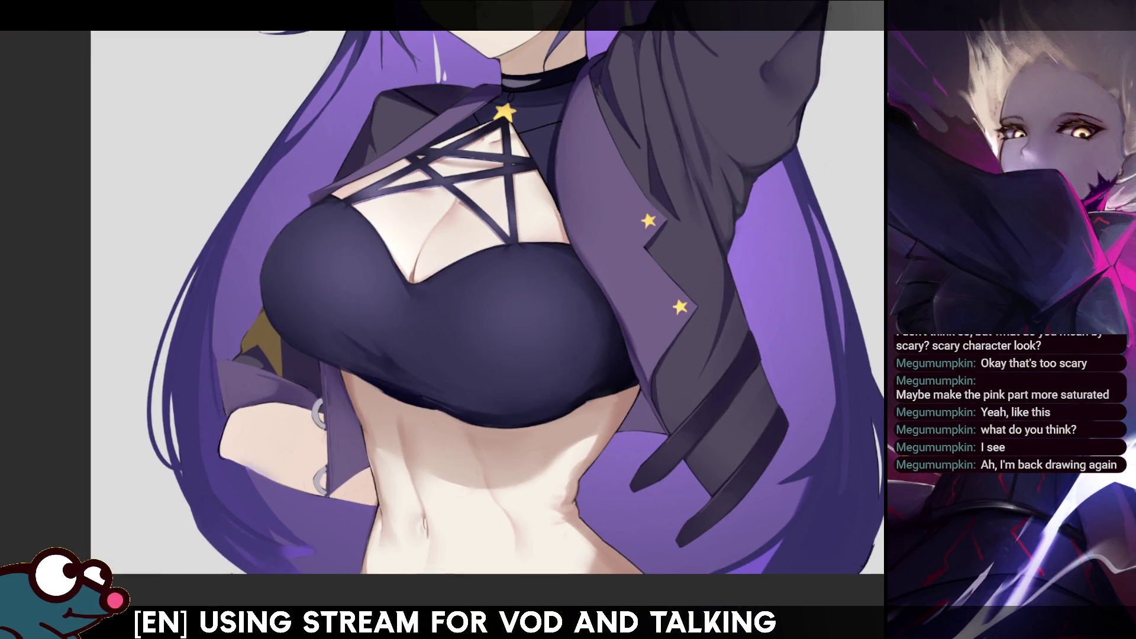
pyautogui.moveTo(873, 35)
pyautogui.mouseDown()
pyautogui.moveTo(852, 177)
pyautogui.moveTo(834, 197)
pyautogui.mouseUp()
# Select the jacket lapel and airbrush it a lighter, more saturated purple
pyautogui.click(551, 377)
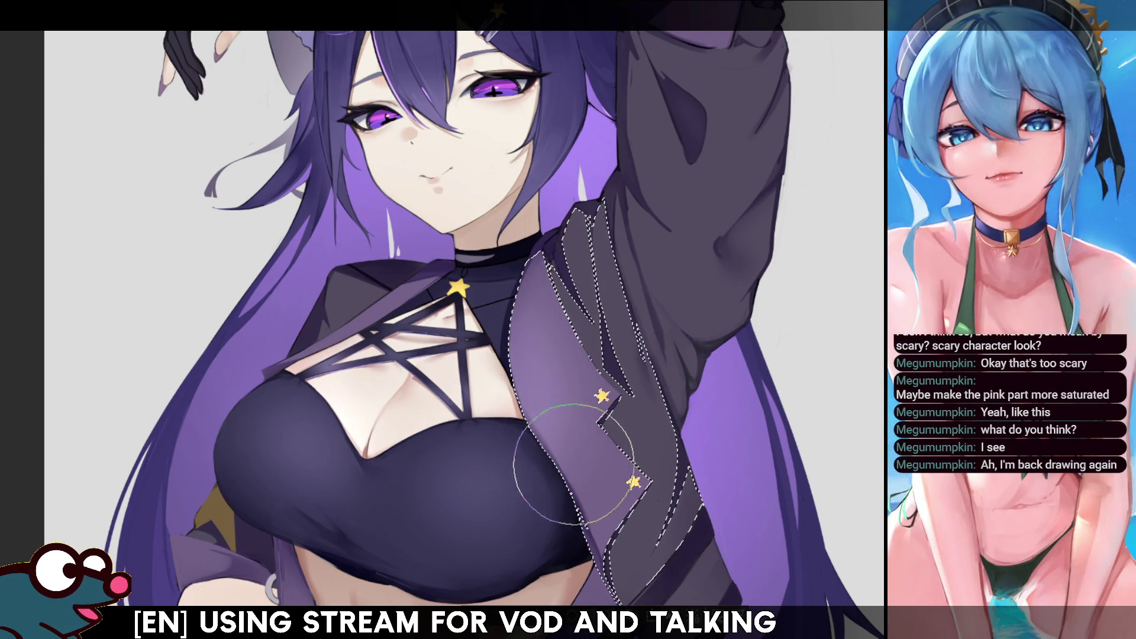
pyautogui.press('h')
pyautogui.press('h')
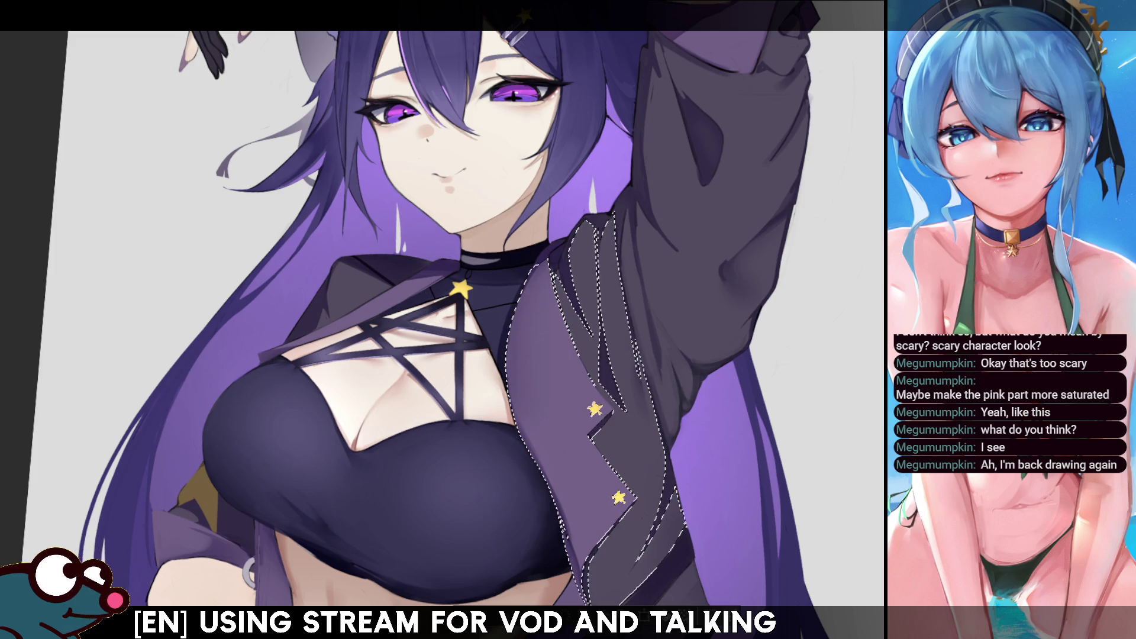
pyautogui.hotkey('ctrl', 'd')
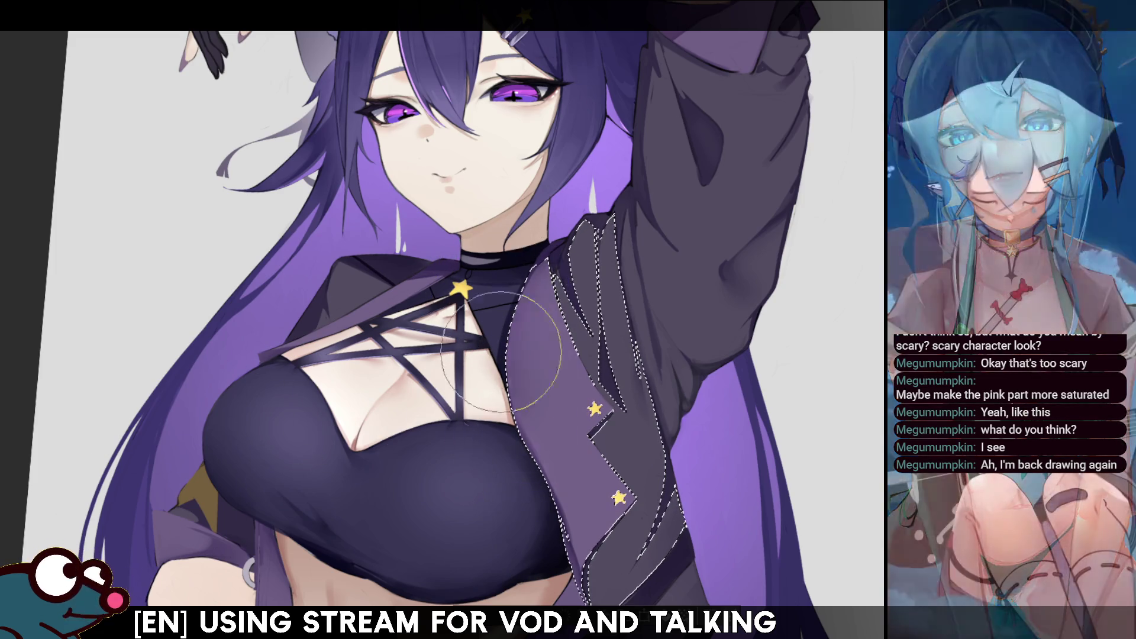
pyautogui.press('h')
pyautogui.press('h')
pyautogui.hotkey('ctrl', 'z')
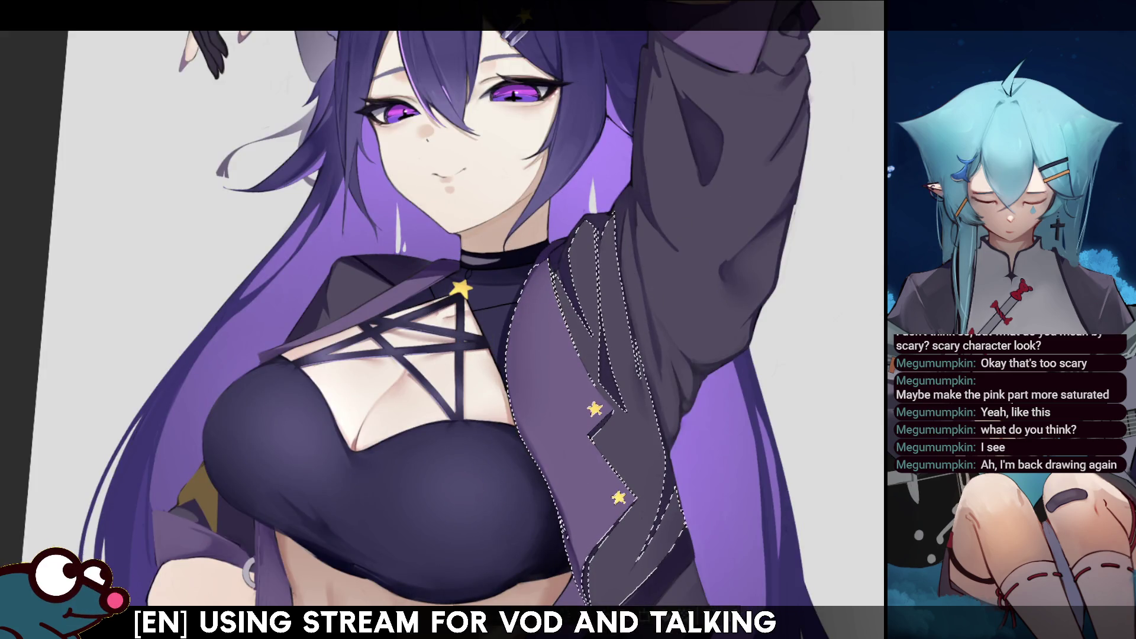
pyautogui.moveTo(527, 296); pyautogui.dragTo(535, 367)
pyautogui.moveTo(533, 450)
pyautogui.mouseDown()
pyautogui.moveTo(515, 331)
pyautogui.moveTo(482, 279)
pyautogui.moveTo(533, 355)
pyautogui.moveTo(524, 448)
pyautogui.mouseUp()
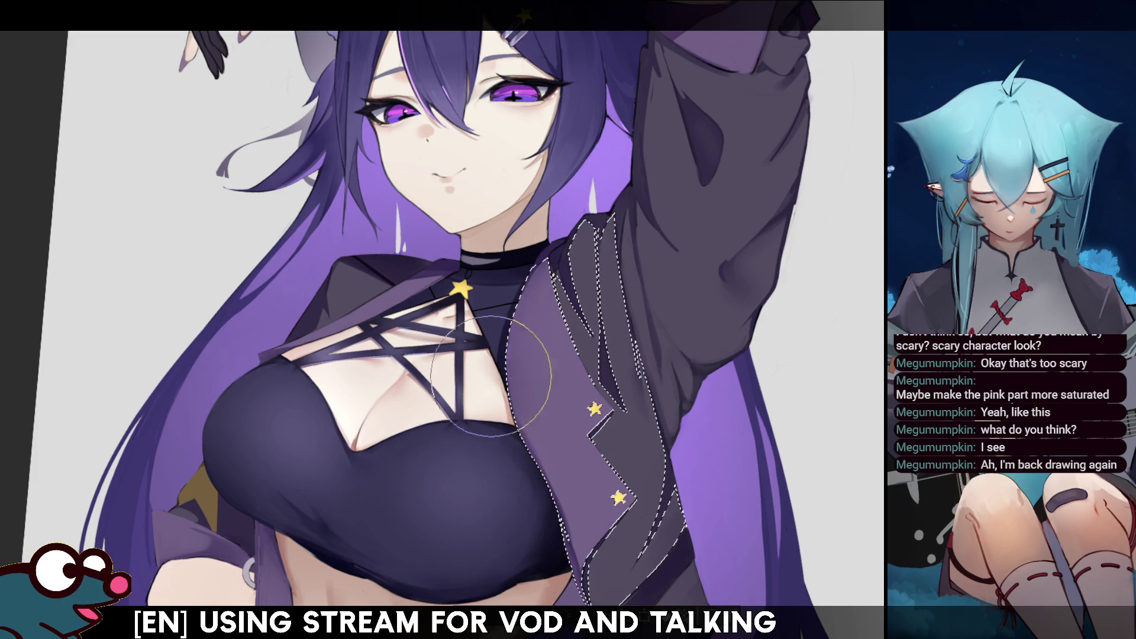
pyautogui.hotkey('ctrl', 'd')
pyautogui.press('h')
pyautogui.press('h')
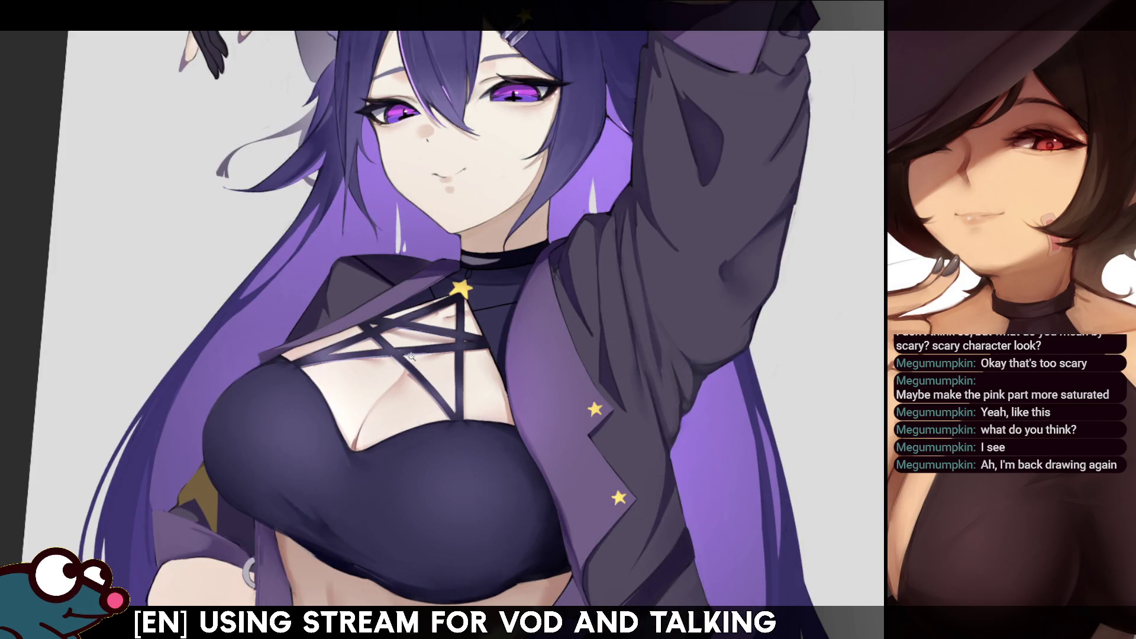
# Select the left hair without the dark top and mirror the view to check it
pyautogui.click(376, 315)
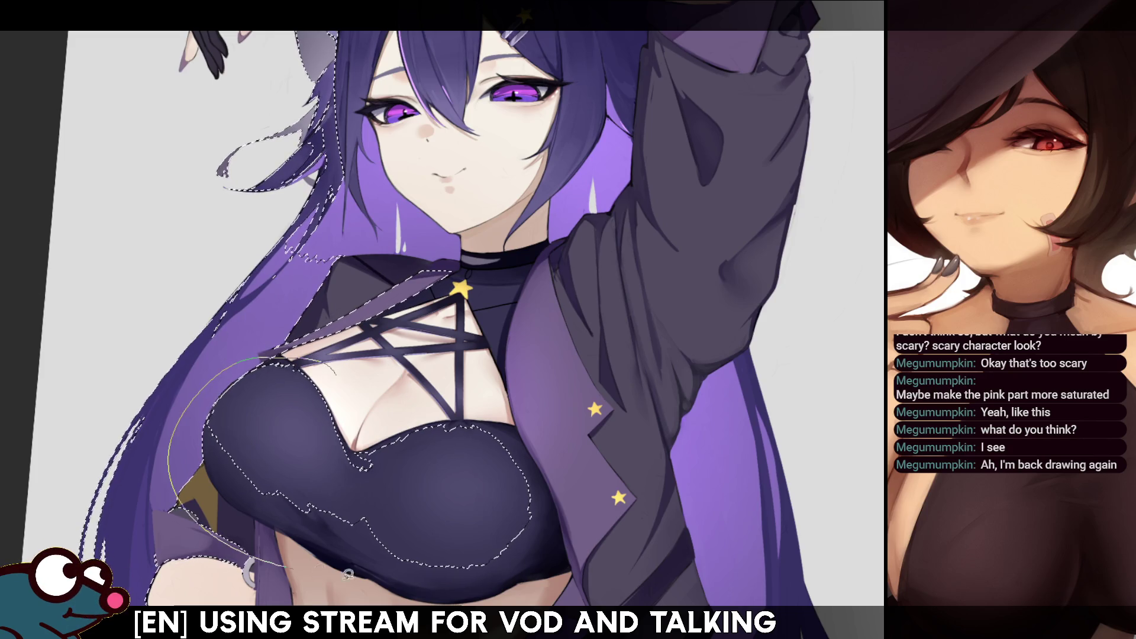
pyautogui.click(272, 161)
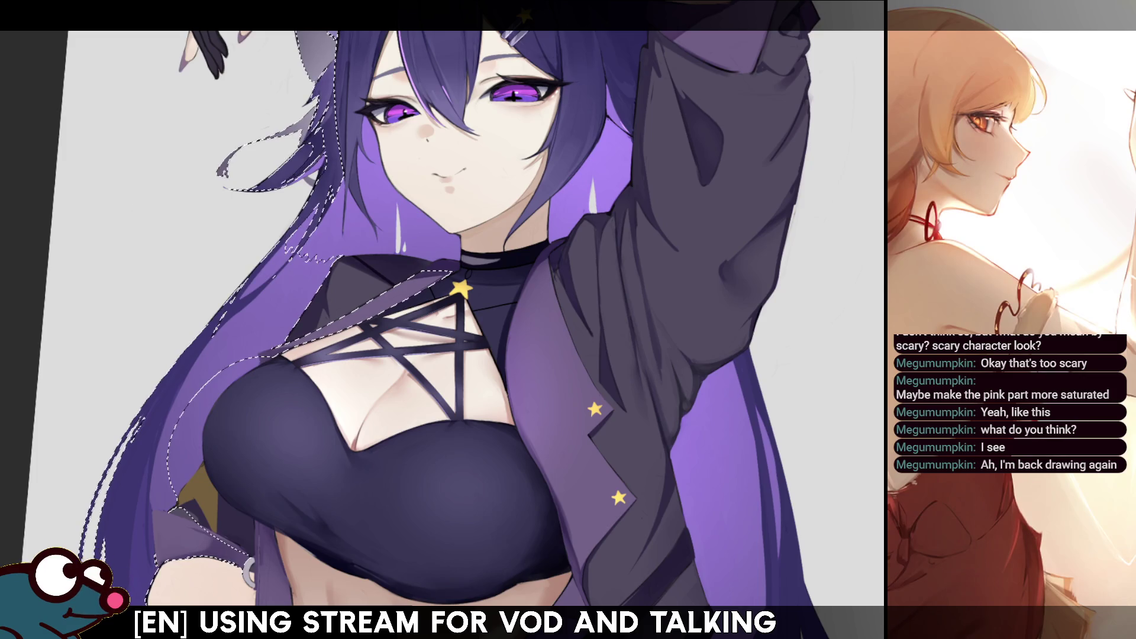
pyautogui.press('b')
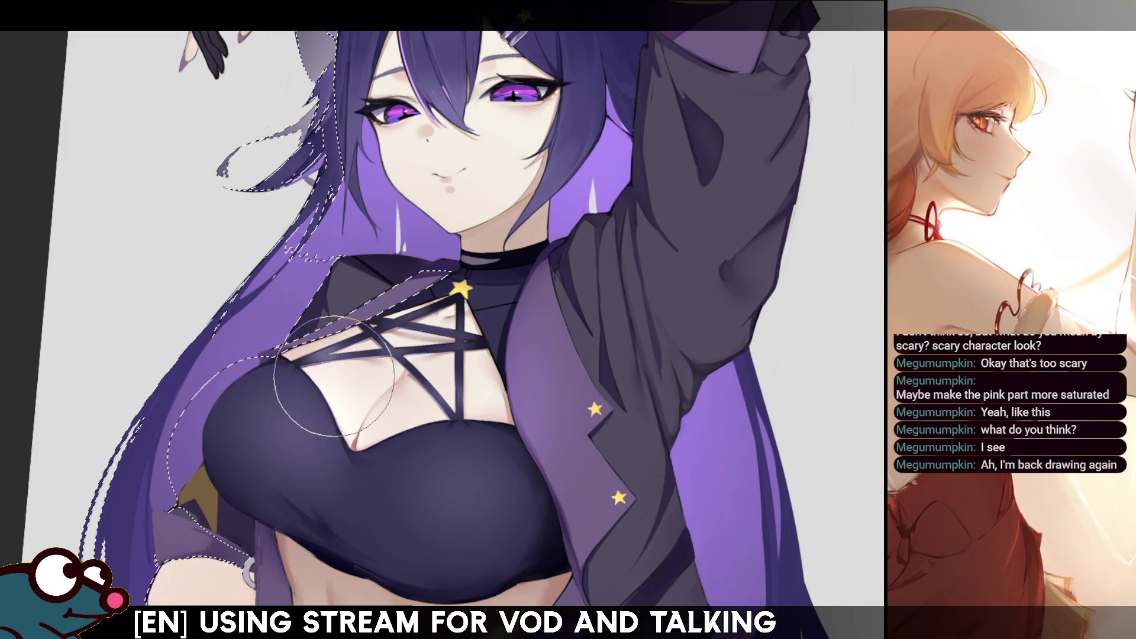
pyautogui.hotkey('ctrl', 'd')
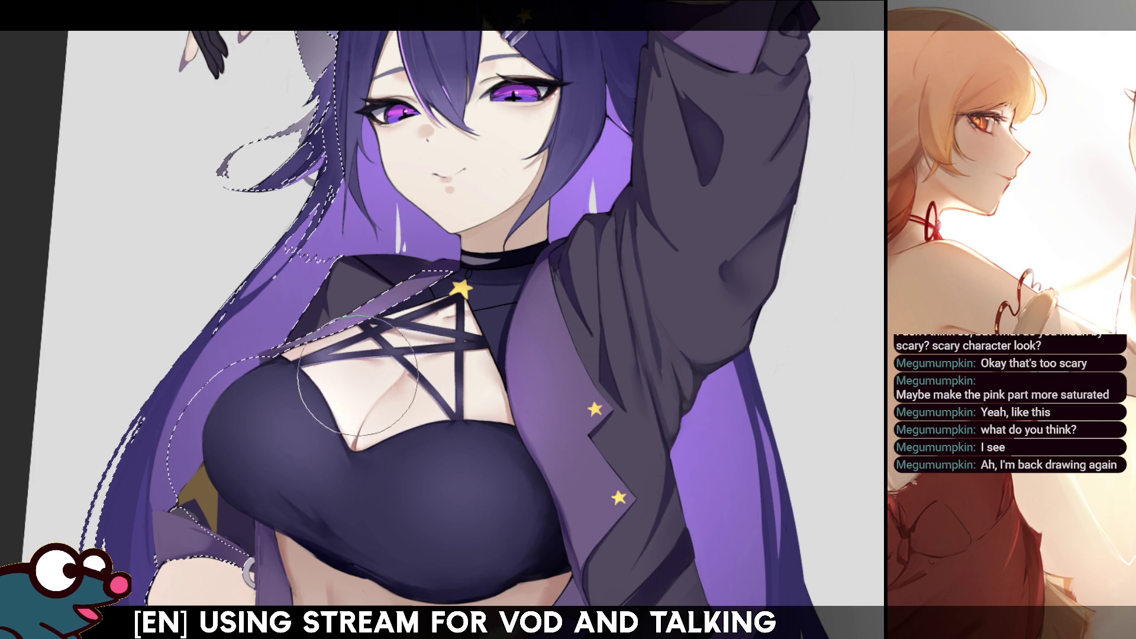
pyautogui.press('h')
pyautogui.press('h')
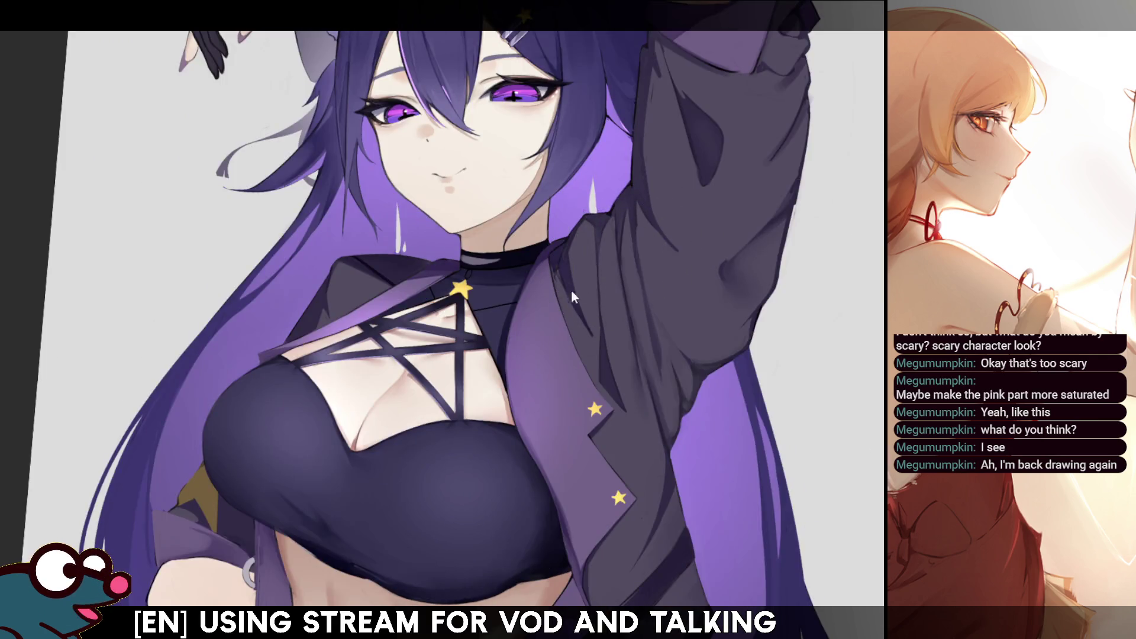
pyautogui.hotkey('ctrl', 'shift', 'd')
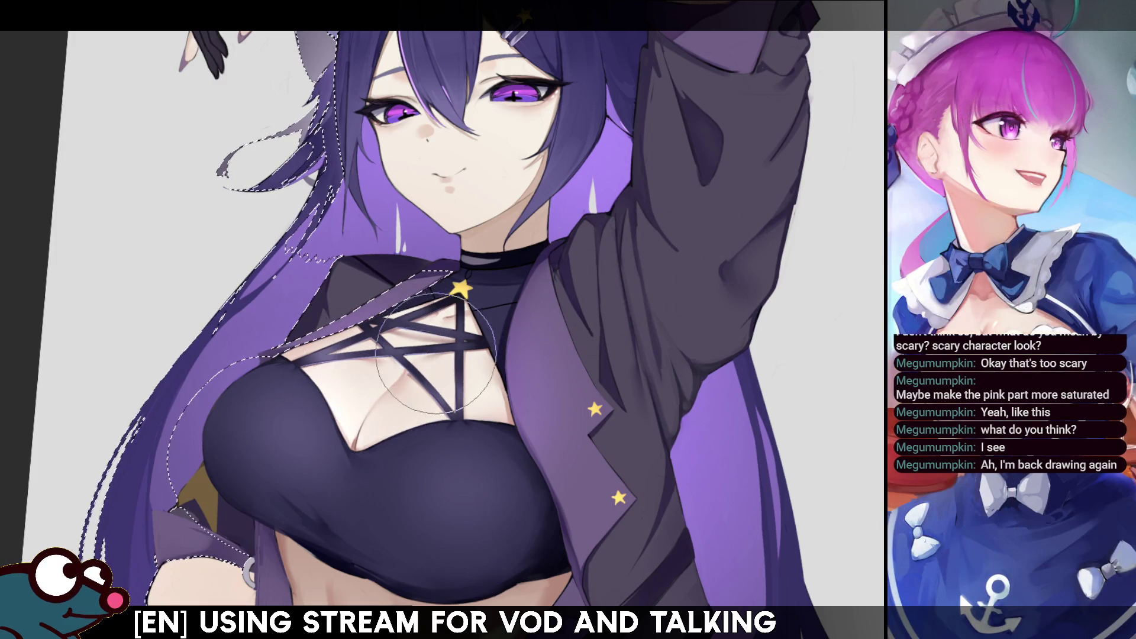
pyautogui.hotkey('ctrl', 'd')
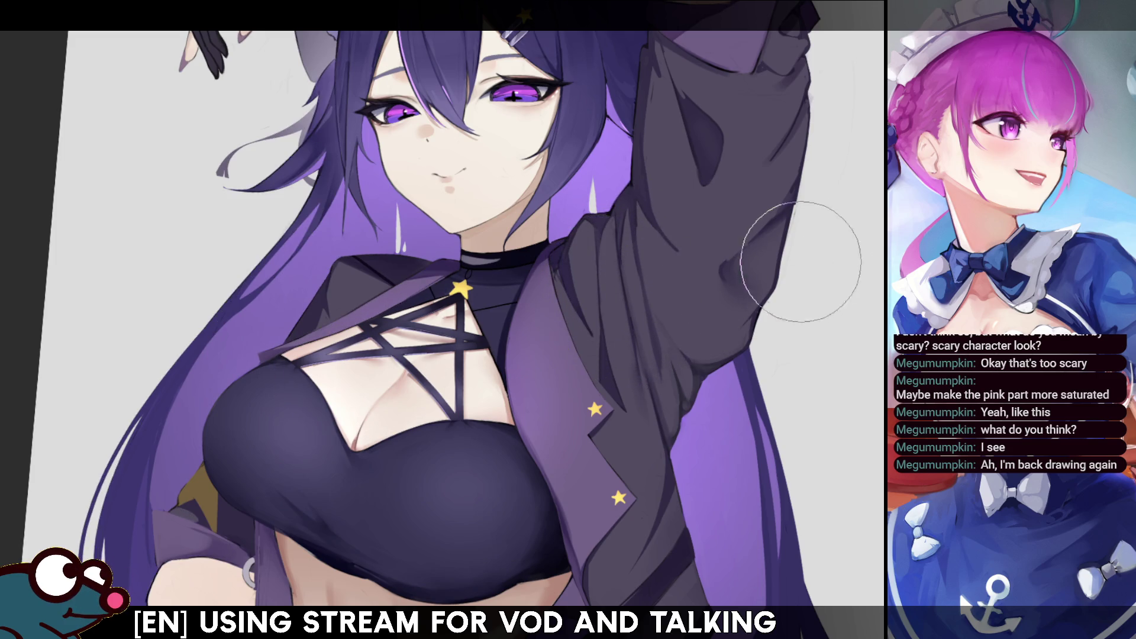
pyautogui.scroll(3, 798, 260)
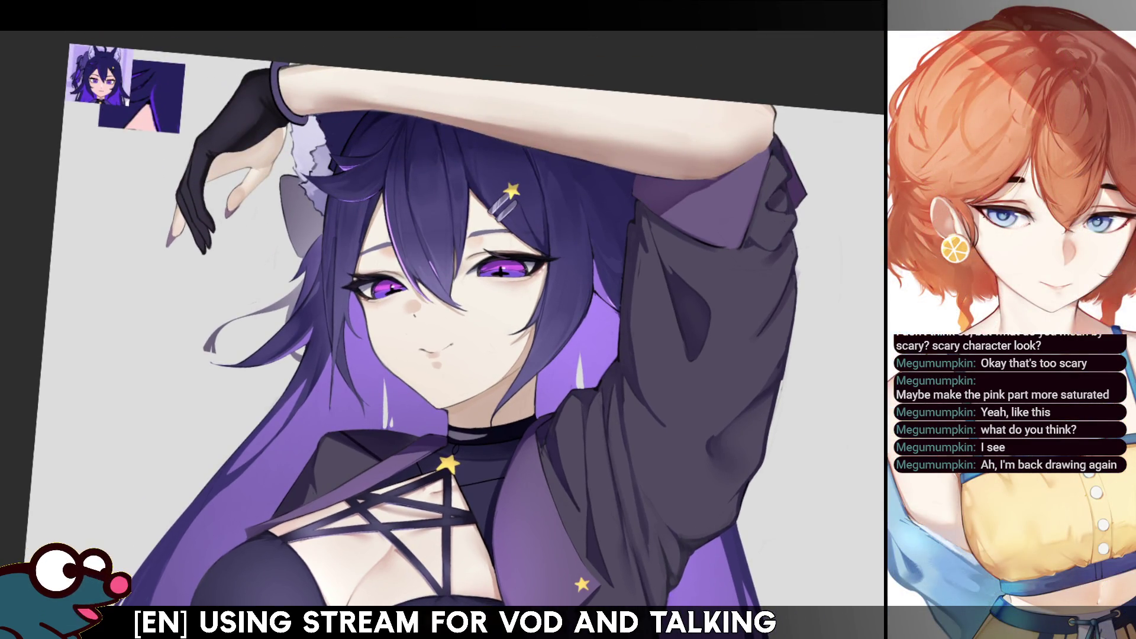
# Zoom in and back out, then mirror the face back and forth to compare it
pyautogui.scroll(5, 426, 331)
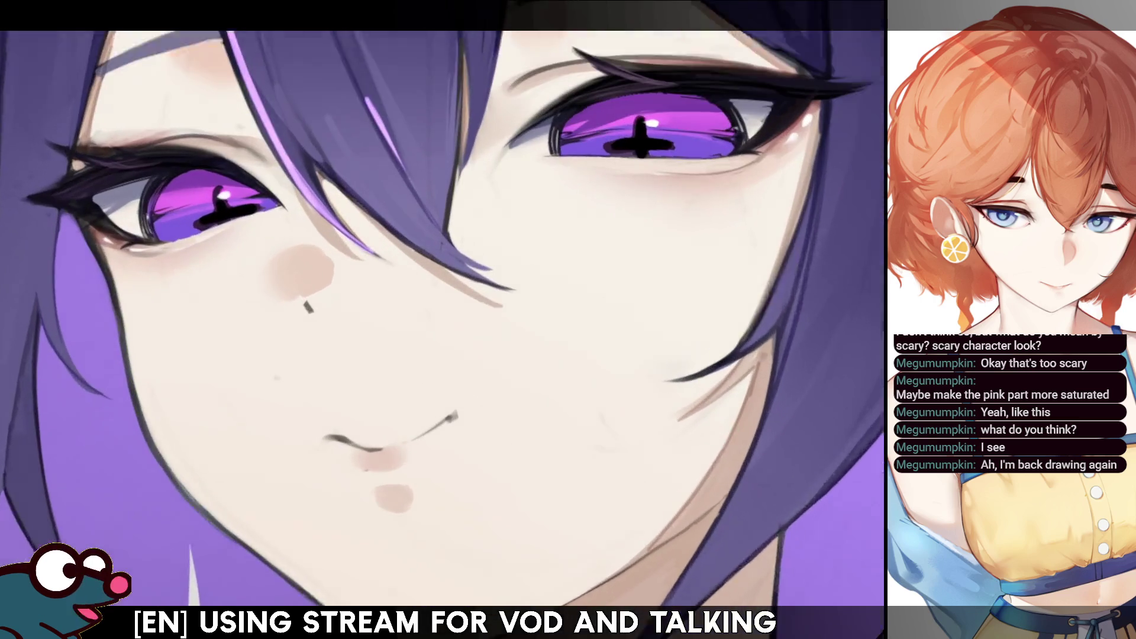
pyautogui.scroll(-3, 471, 320)
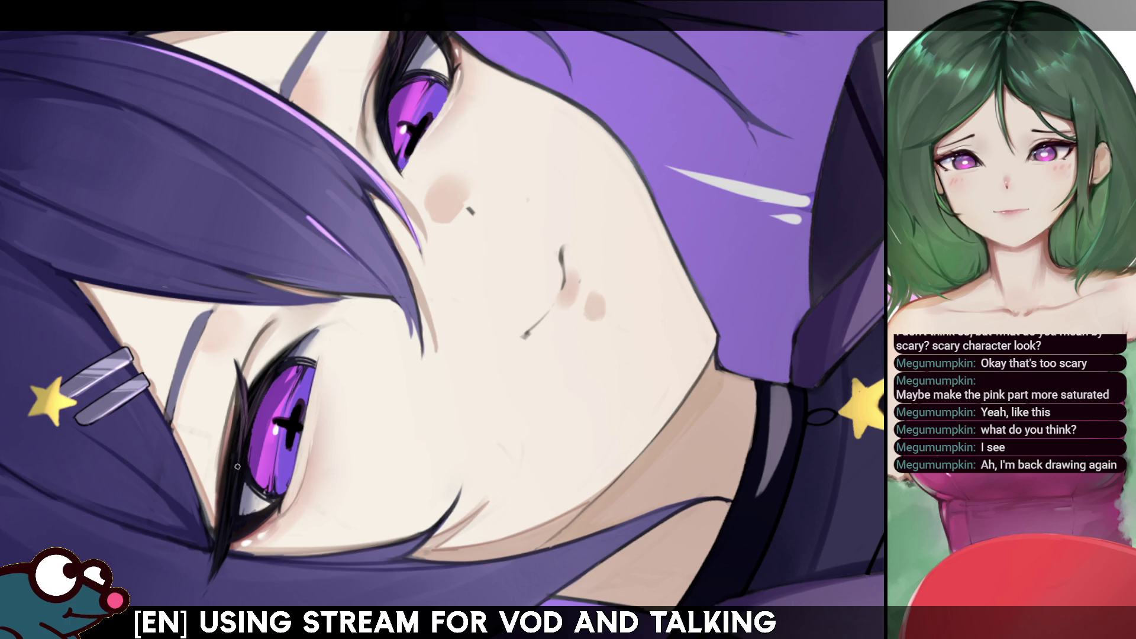
pyautogui.press('h')
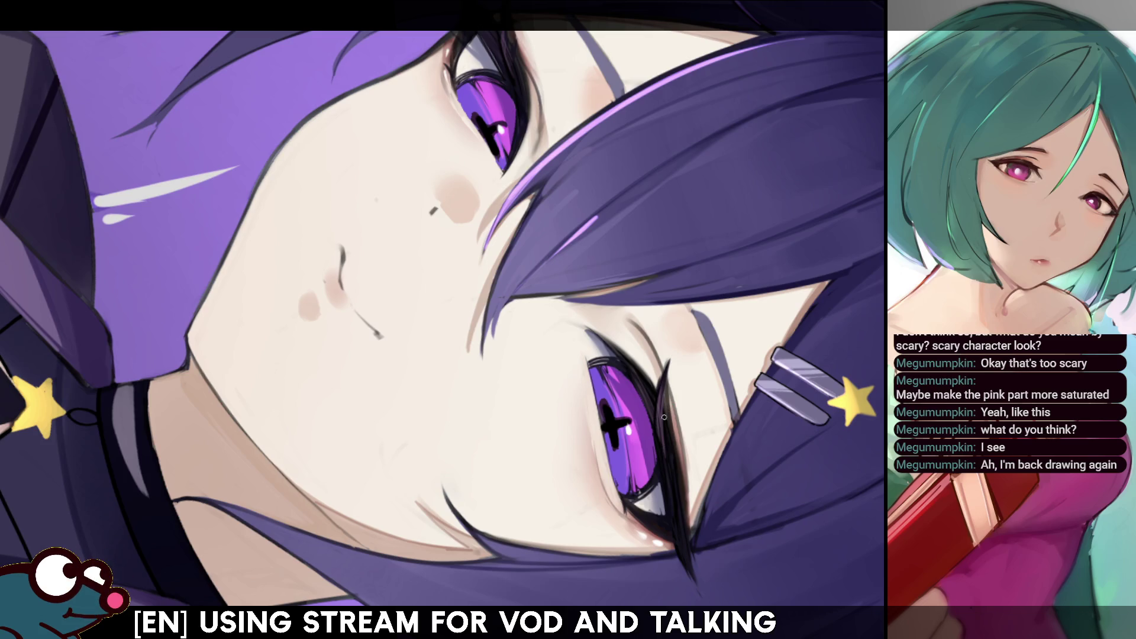
pyautogui.press('h')
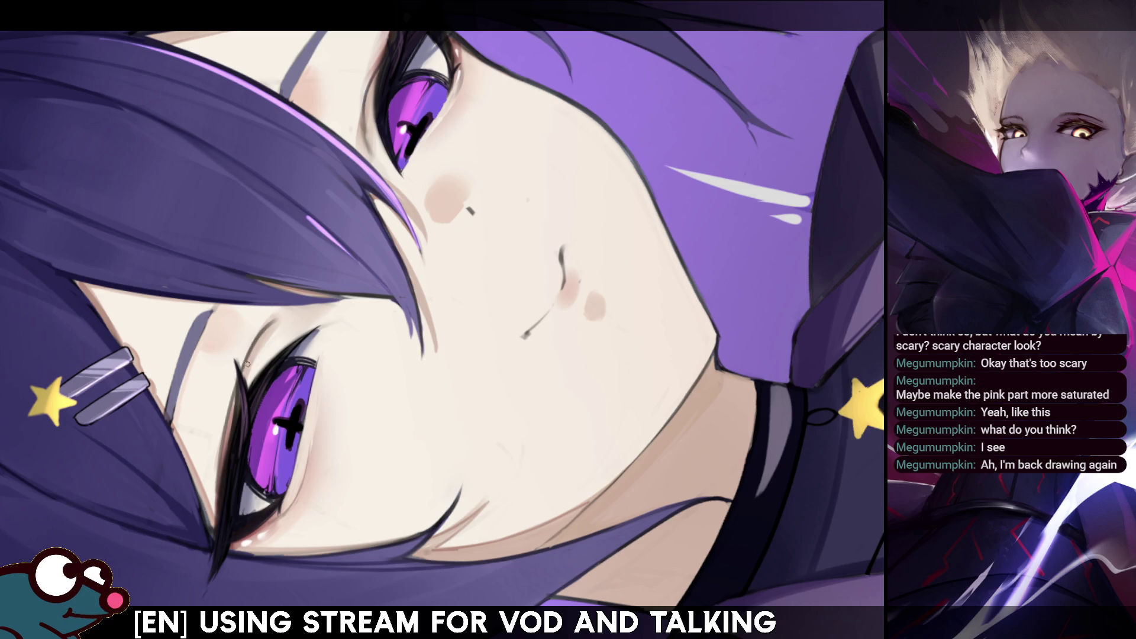
pyautogui.press('h')
pyautogui.press('h')
pyautogui.press('h')
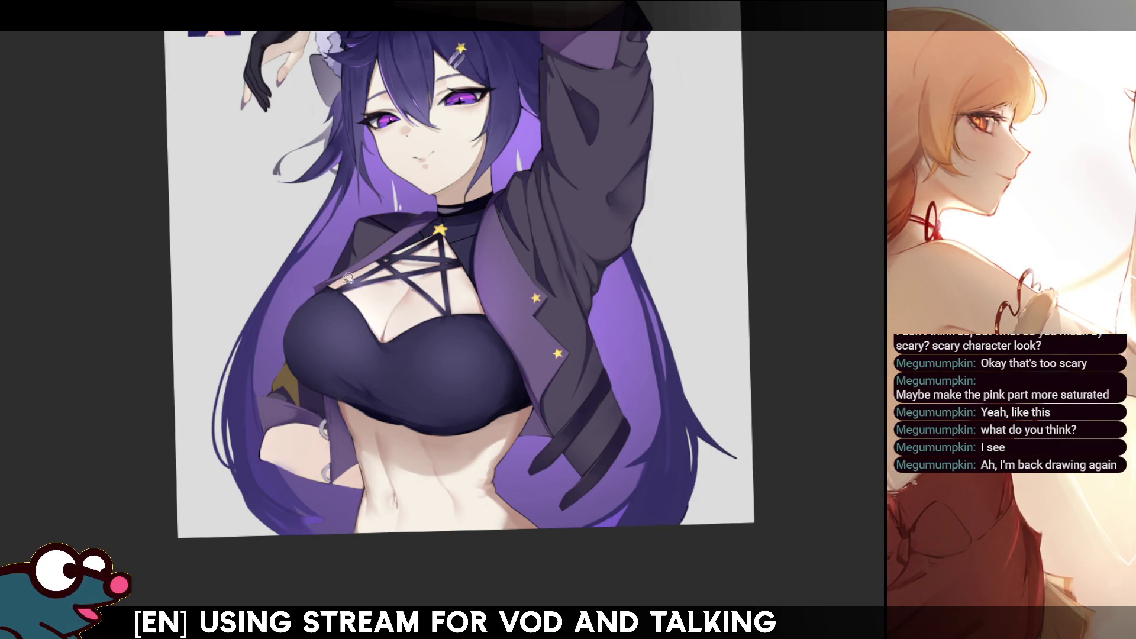
# Select and clear the hair region, check the mirrored view, then hide the grey paper layer
pyautogui.click(324, 264)
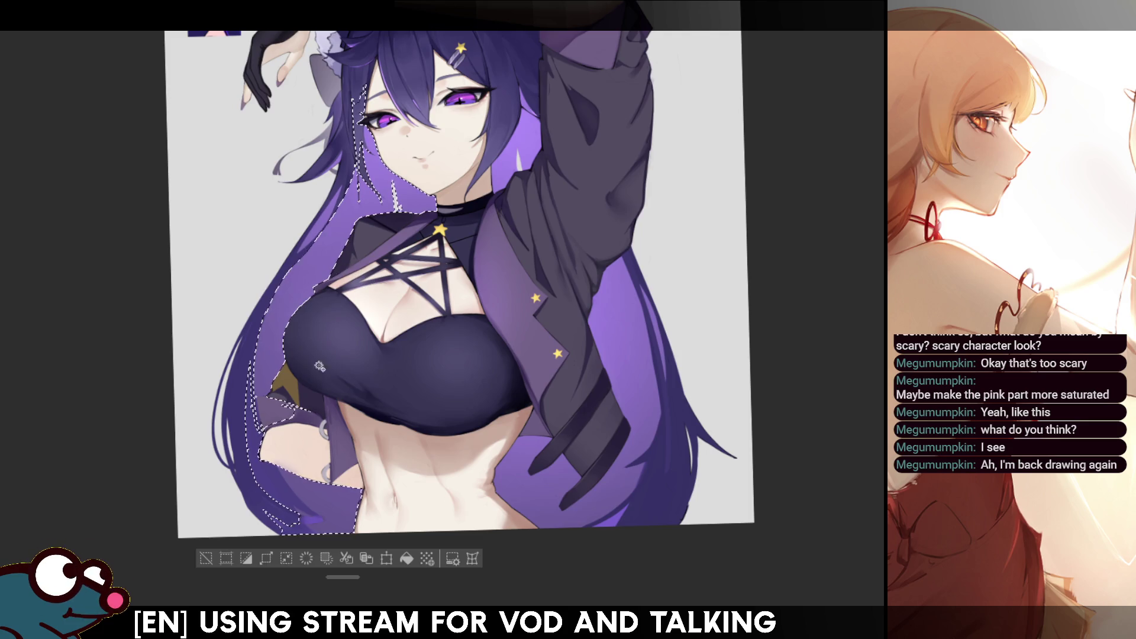
pyautogui.click(329, 501)
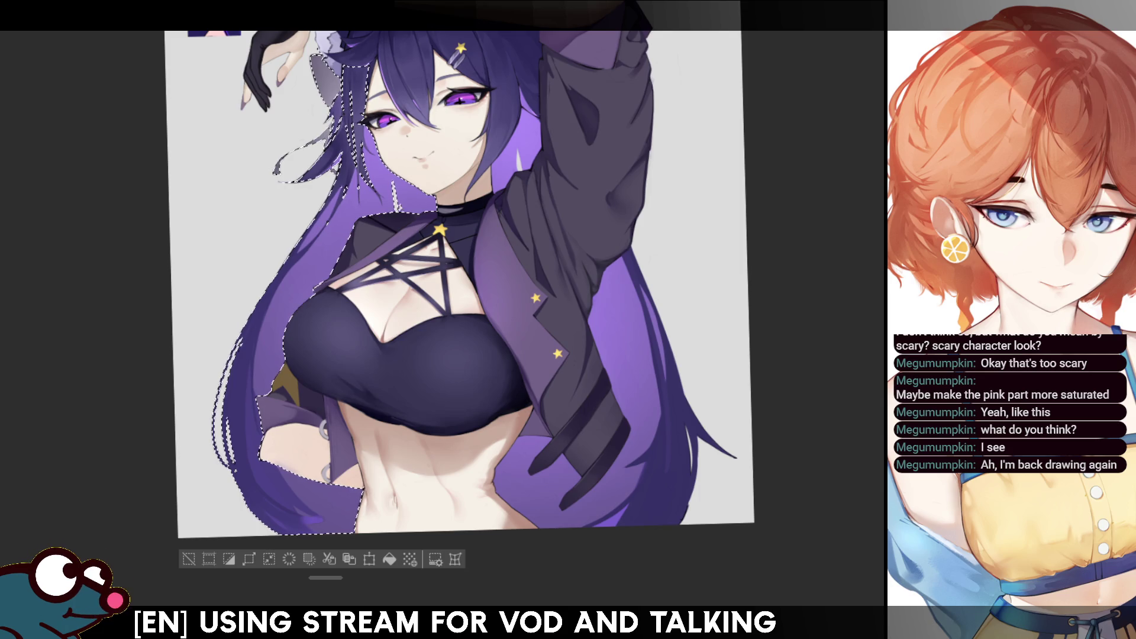
pyautogui.hotkey('ctrl', 'd')
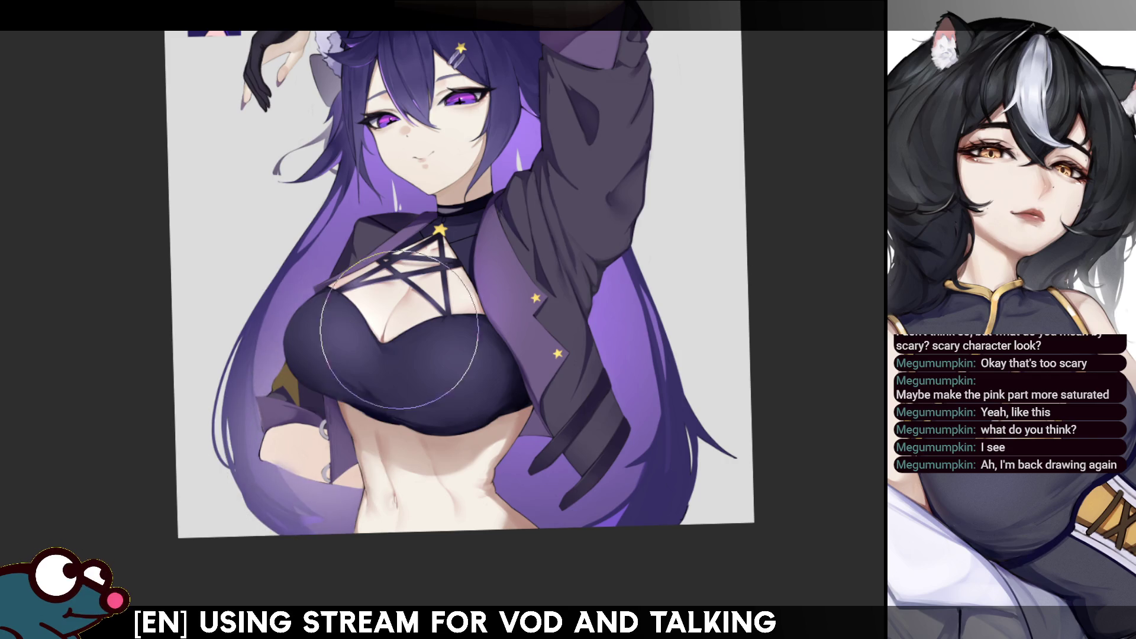
pyautogui.press('h')
pyautogui.press('h')
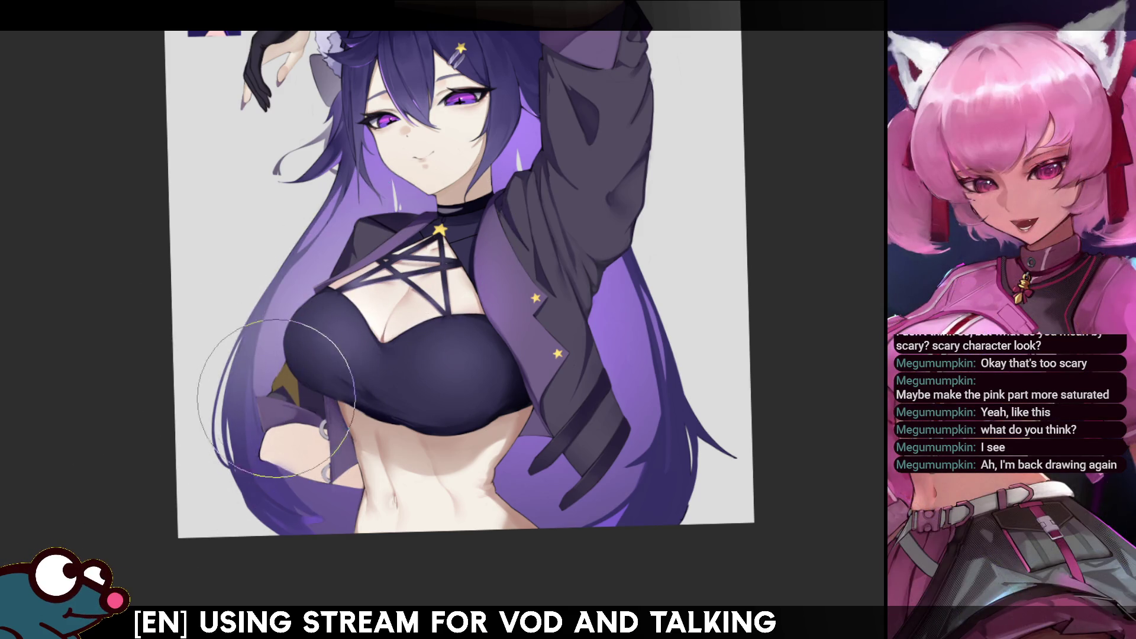
pyautogui.press('h')
pyautogui.press('h')
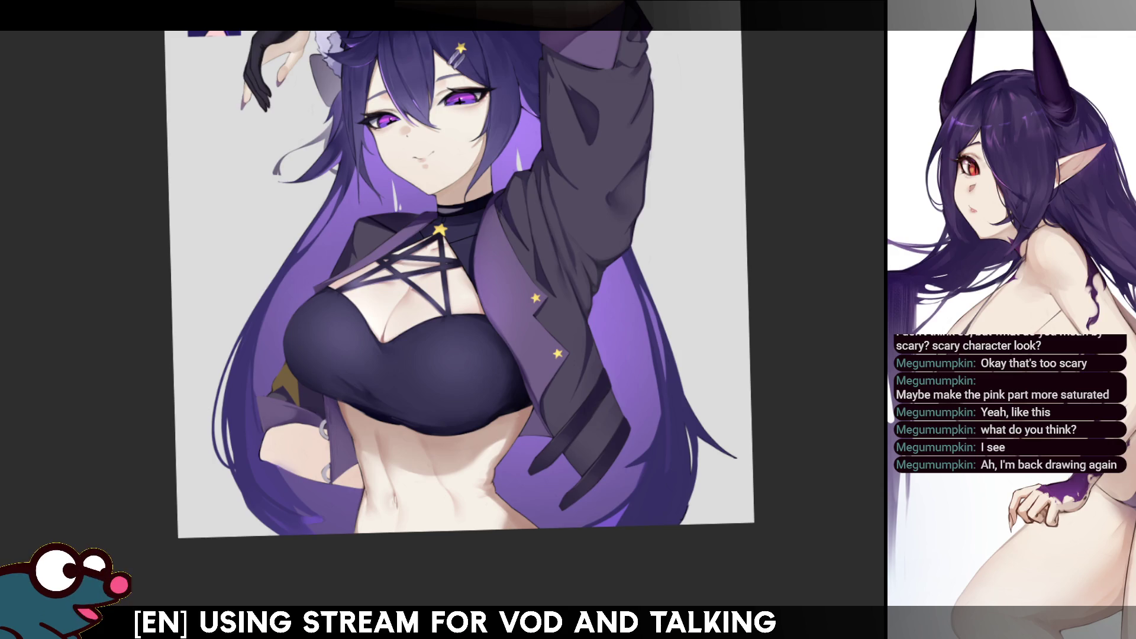
pyautogui.hotkey('ctrl', ',')
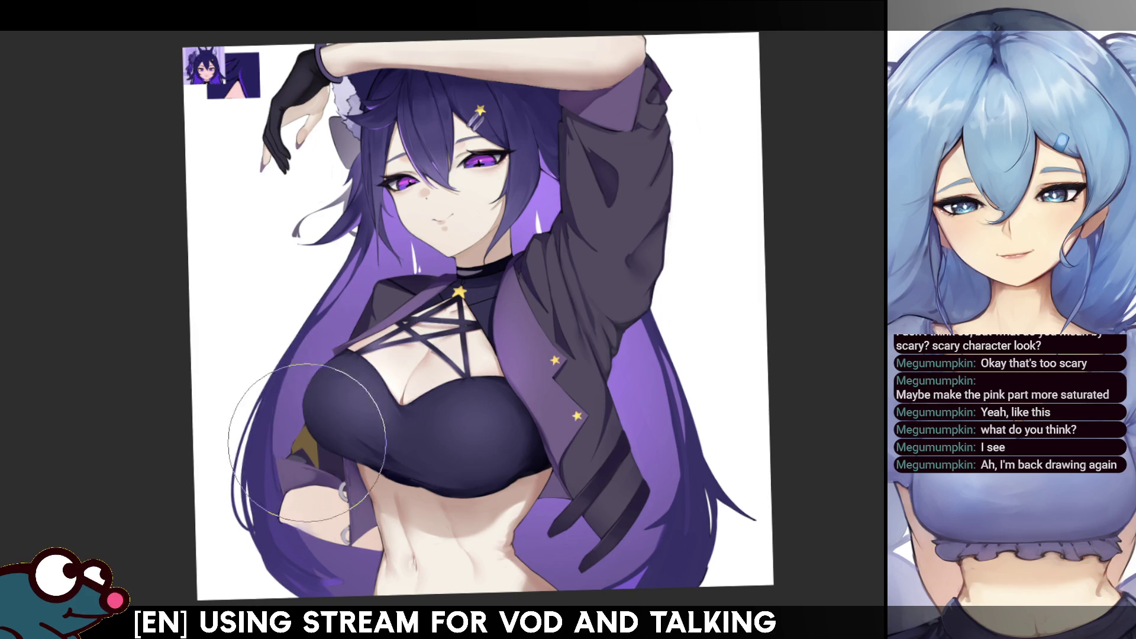
# Airbrush darker, more saturated purple over the left hair and darken its edge near the hand with a smaller brush
pyautogui.press('m')
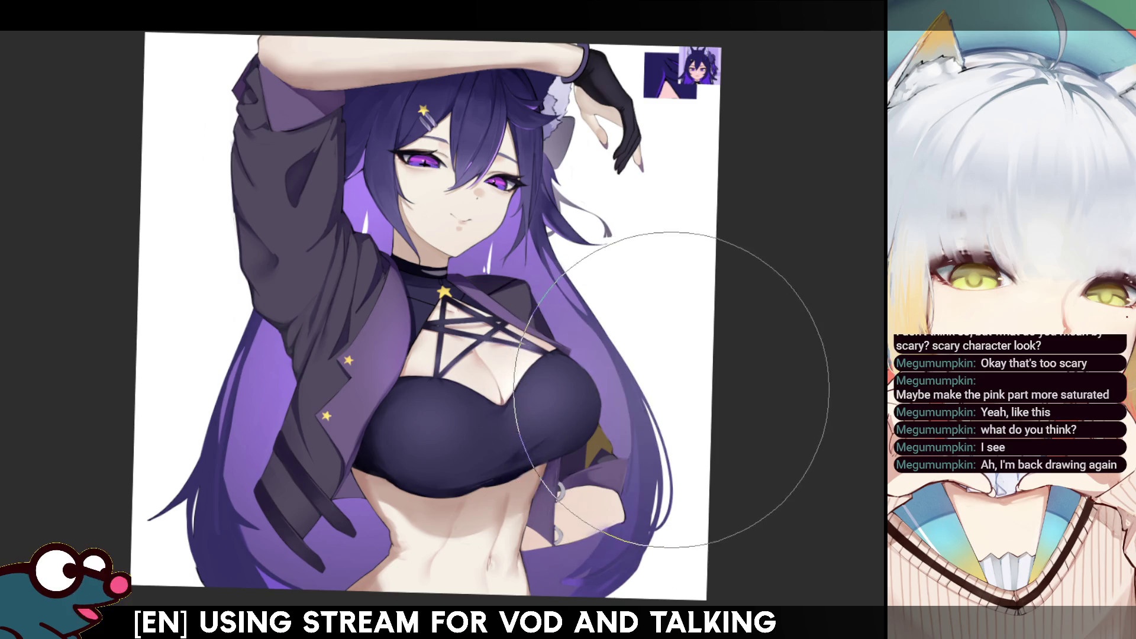
pyautogui.press('m')
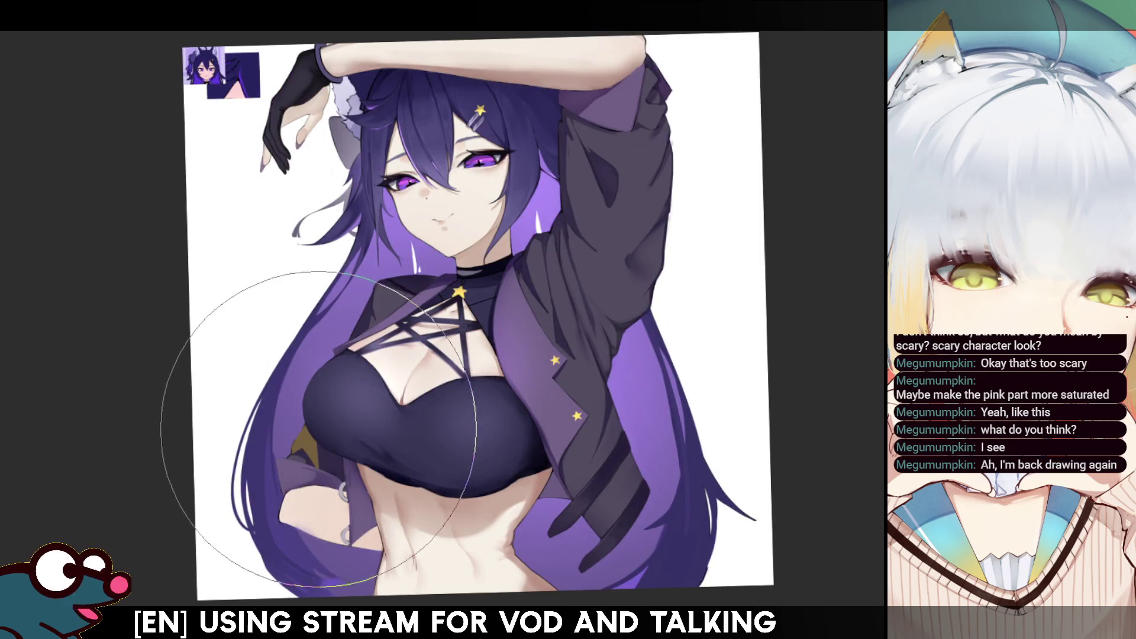
pyautogui.click(393, 398)
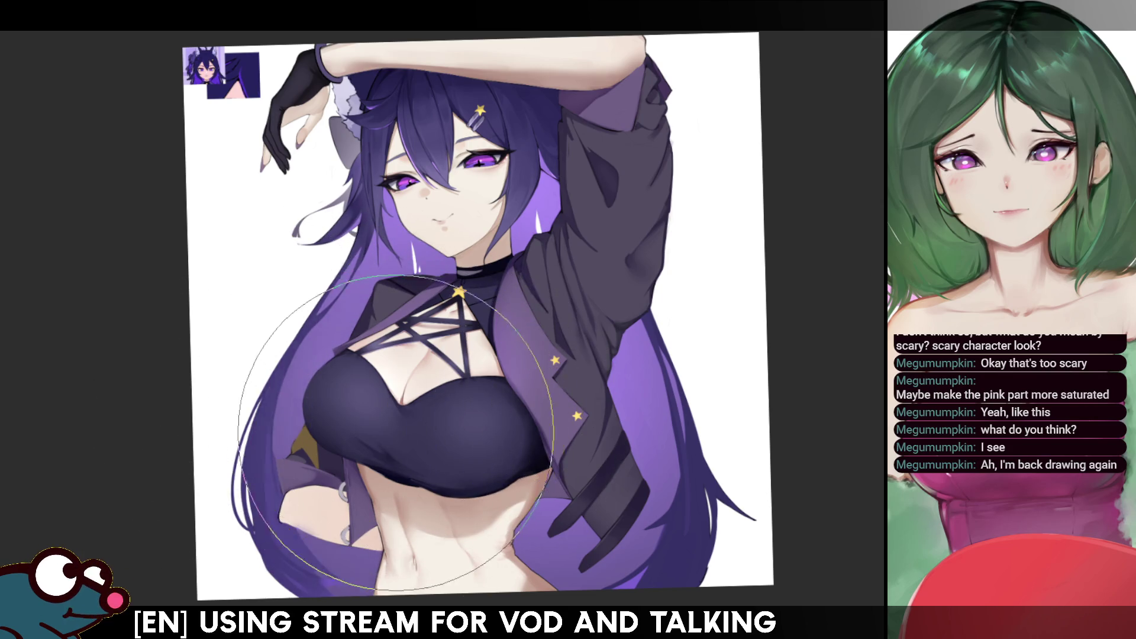
pyautogui.press('[')
pyautogui.press('[')
pyautogui.press('[')
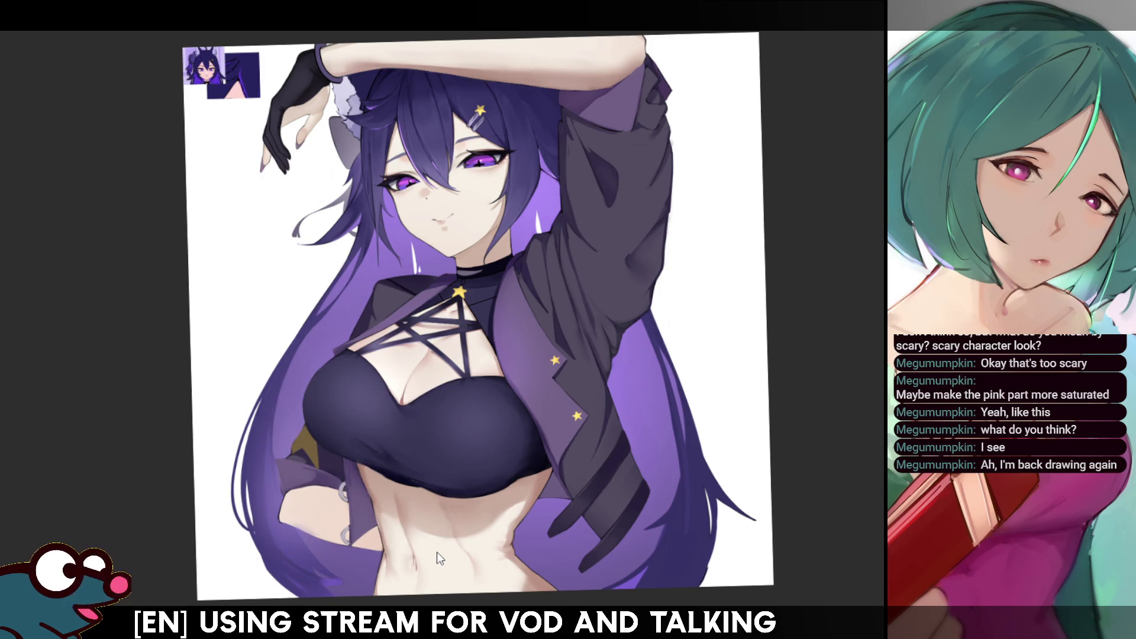
pyautogui.moveTo(296, 415); pyautogui.dragTo(278, 547)
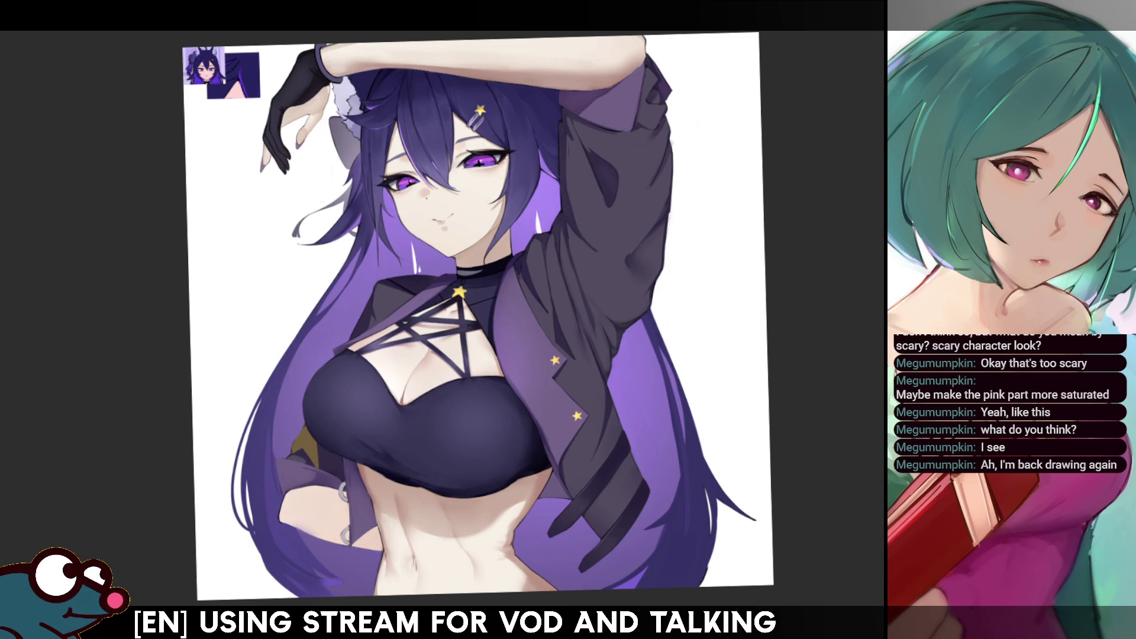
pyautogui.click(331, 464)
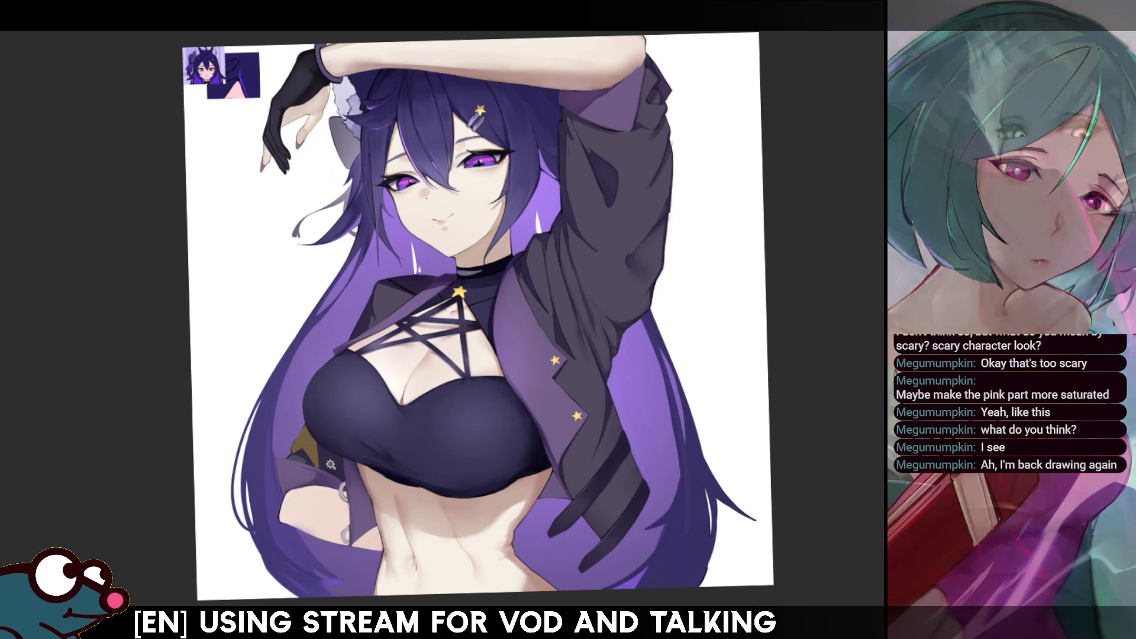
pyautogui.click(323, 468)
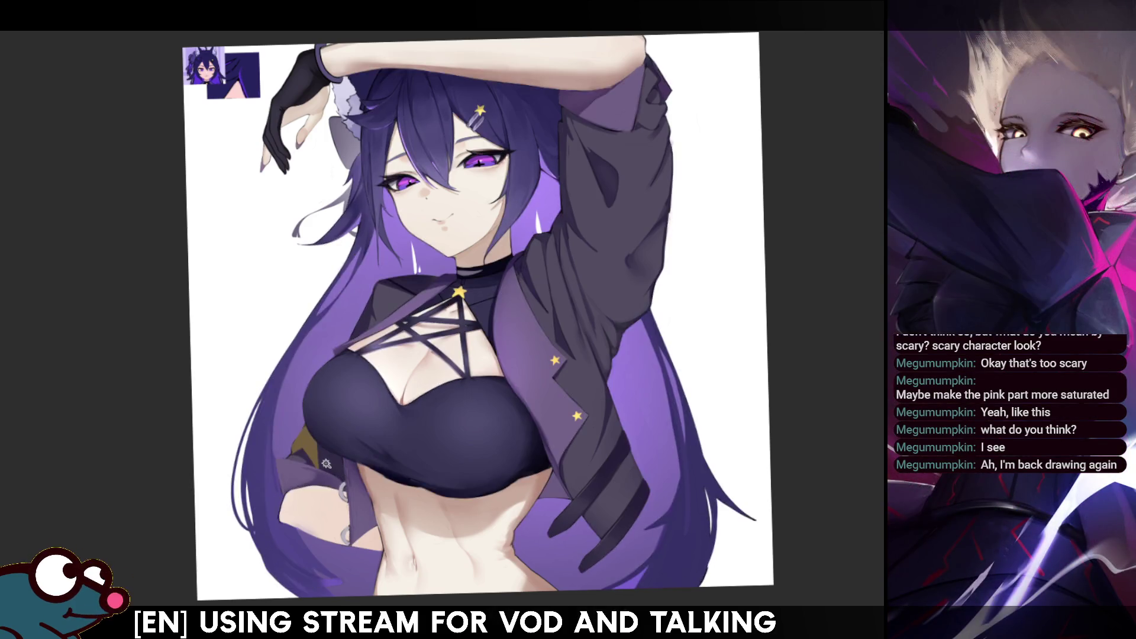
# Clear the character selection and cancel a freehand outline started along the left of the bust
pyautogui.click(344, 488)
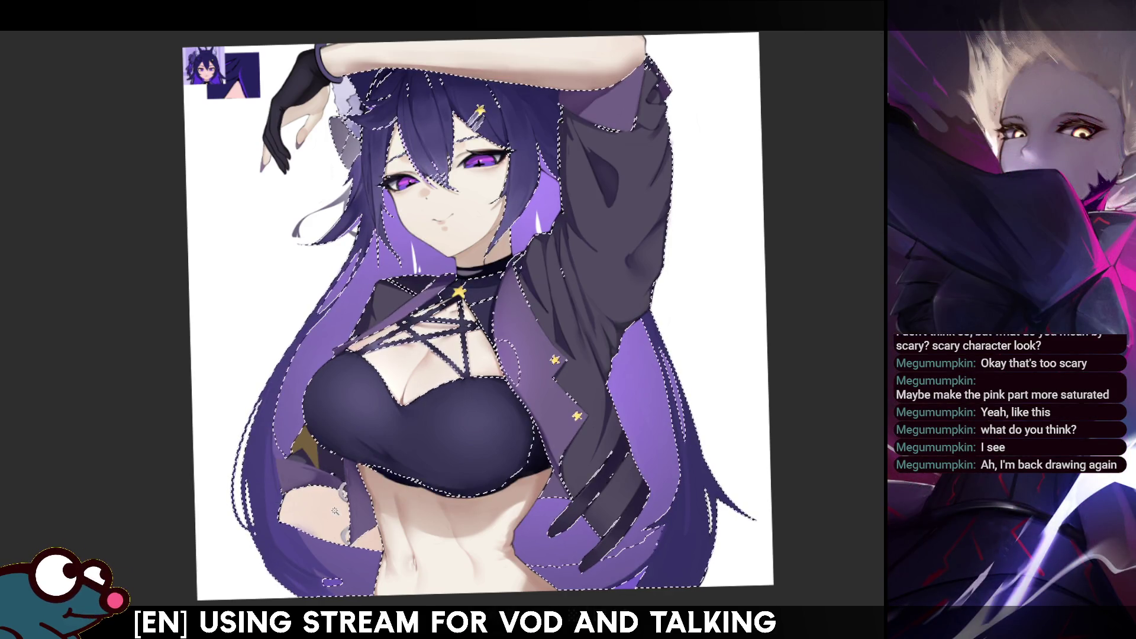
pyautogui.click(305, 462)
pyautogui.hotkey('ctrl', 'd')
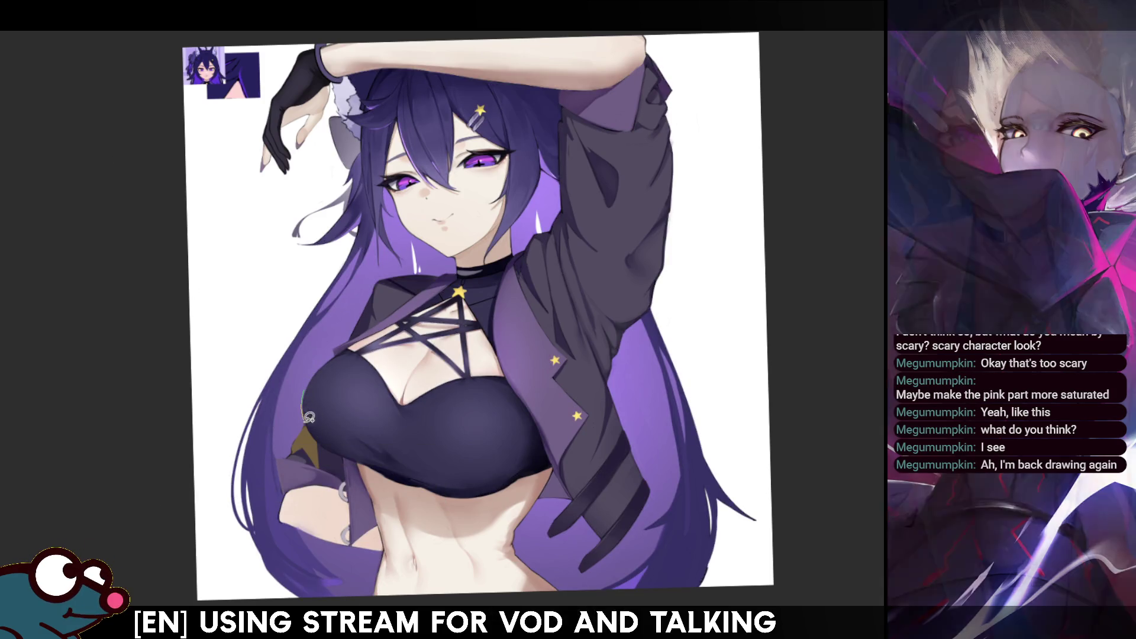
pyautogui.moveTo(308, 417); pyautogui.dragTo(345, 451)
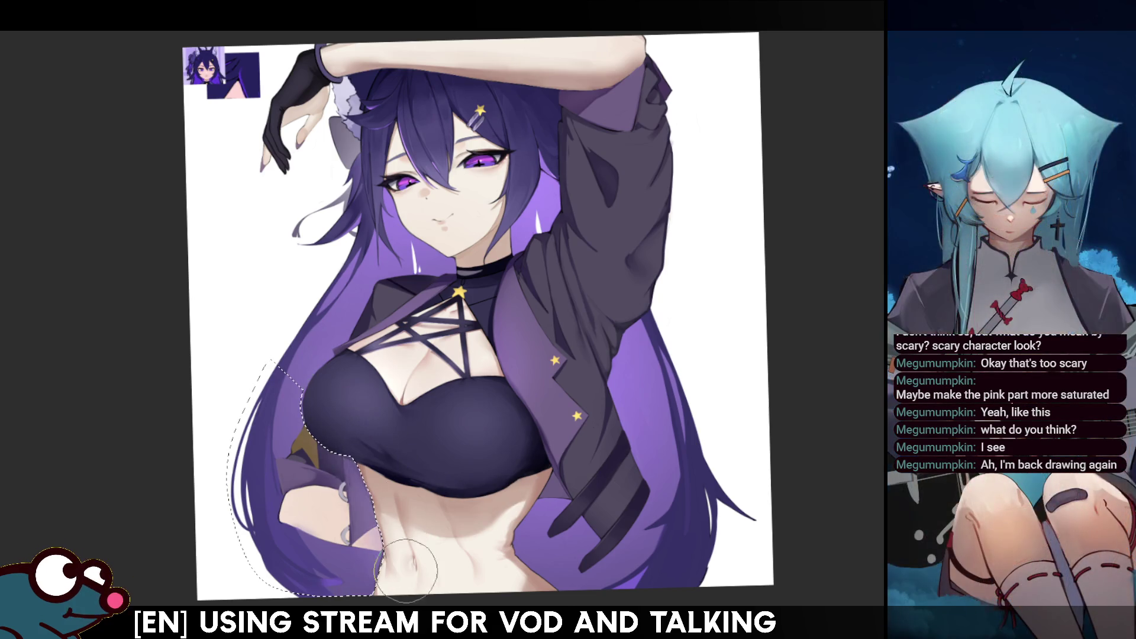
pyautogui.hotkey('ctrl', 'd')
pyautogui.press('h')
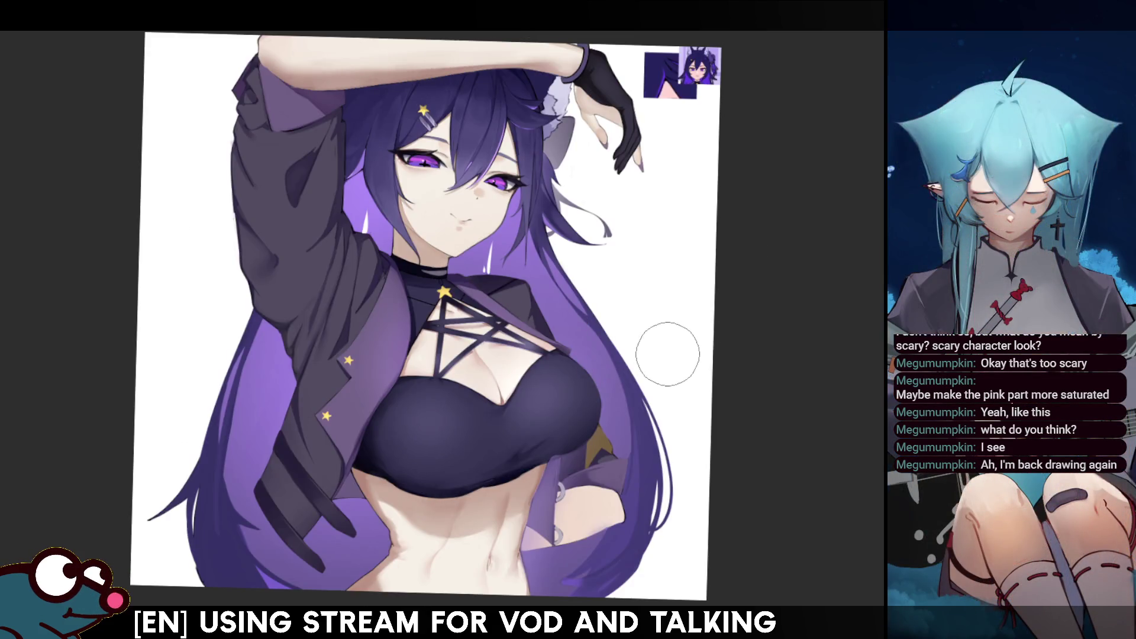
pyautogui.press('h')
# Restore the left-hair selection and extend it up toward the chest, checking the mirrored view
pyautogui.hotkey('ctrl', 'shift', 'd')
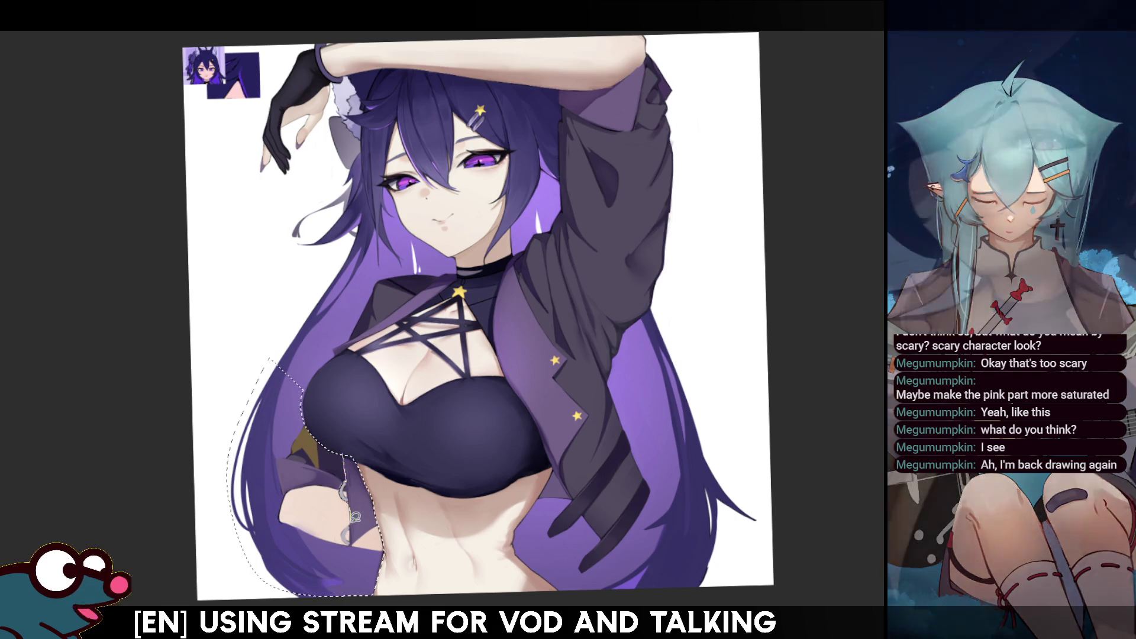
pyautogui.moveTo(353, 539)
pyautogui.mouseDown()
pyautogui.moveTo(383, 521)
pyautogui.moveTo(347, 458)
pyautogui.mouseUp()
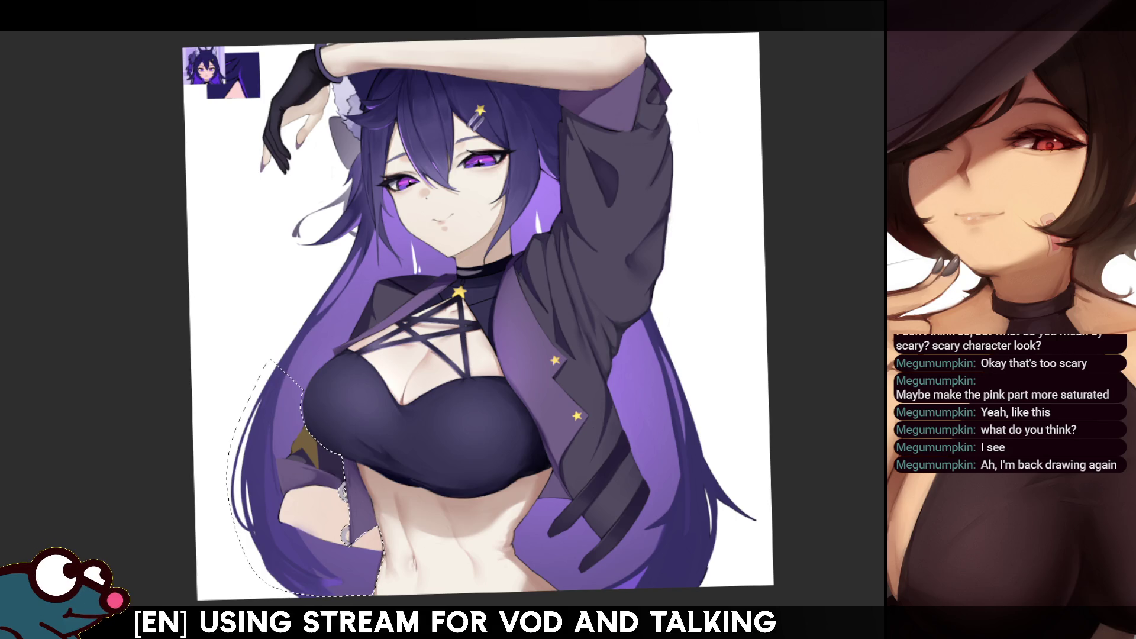
pyautogui.press('b')
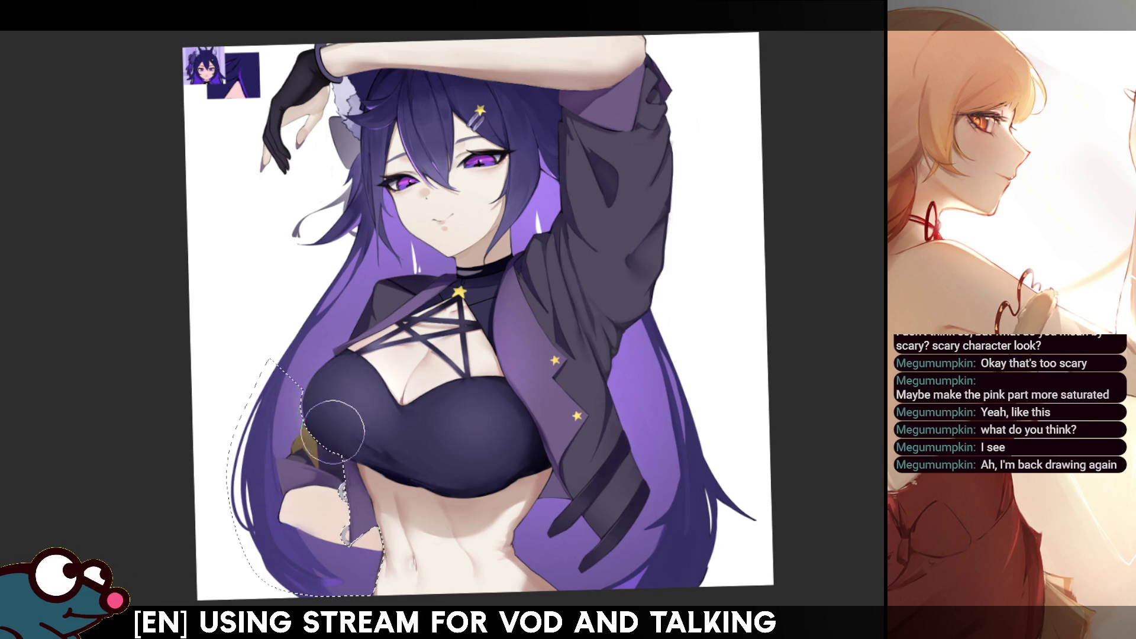
pyautogui.hotkey('ctrl', 'd')
pyautogui.press('h')
pyautogui.press('h')
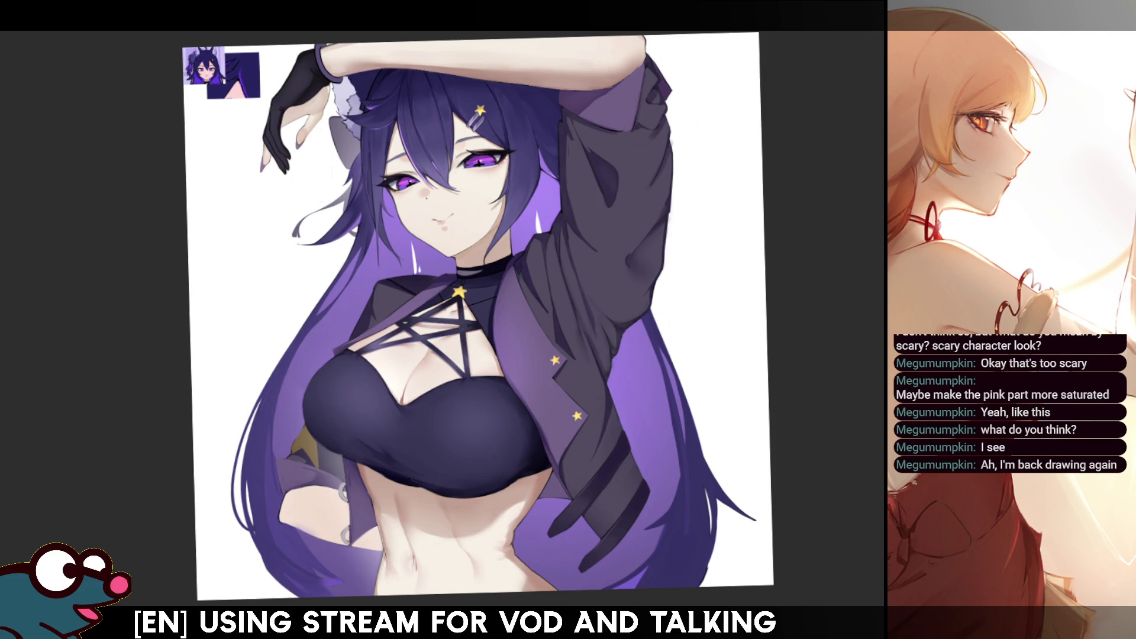
pyautogui.moveTo(765, 259); pyautogui.dragTo(775, 317)
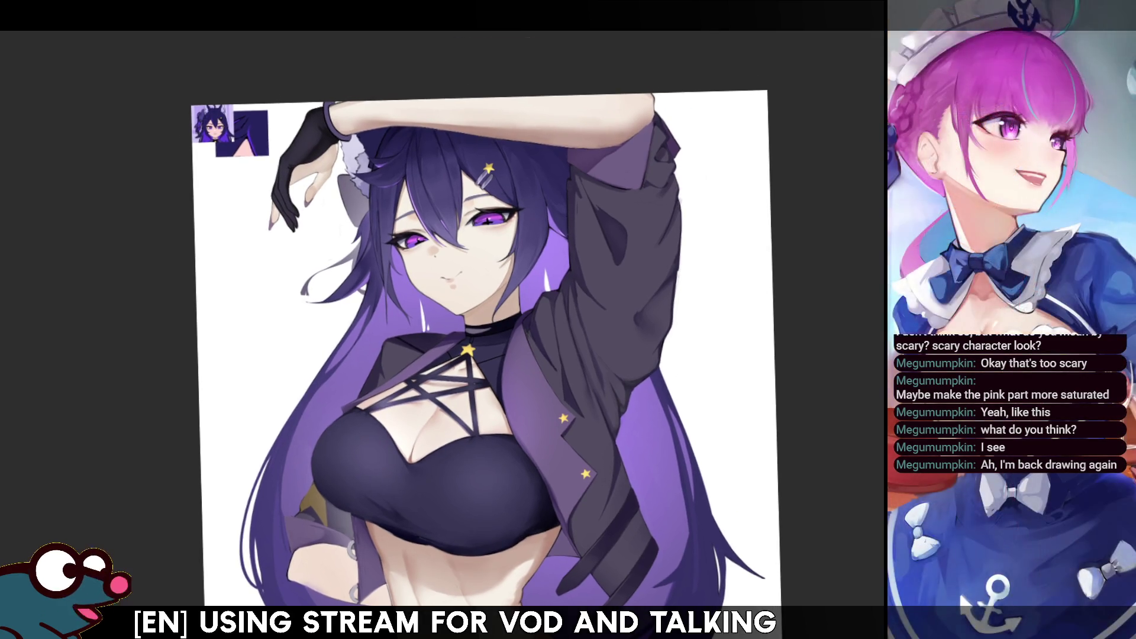
pyautogui.moveTo(572, 472); pyautogui.dragTo(559, 407)
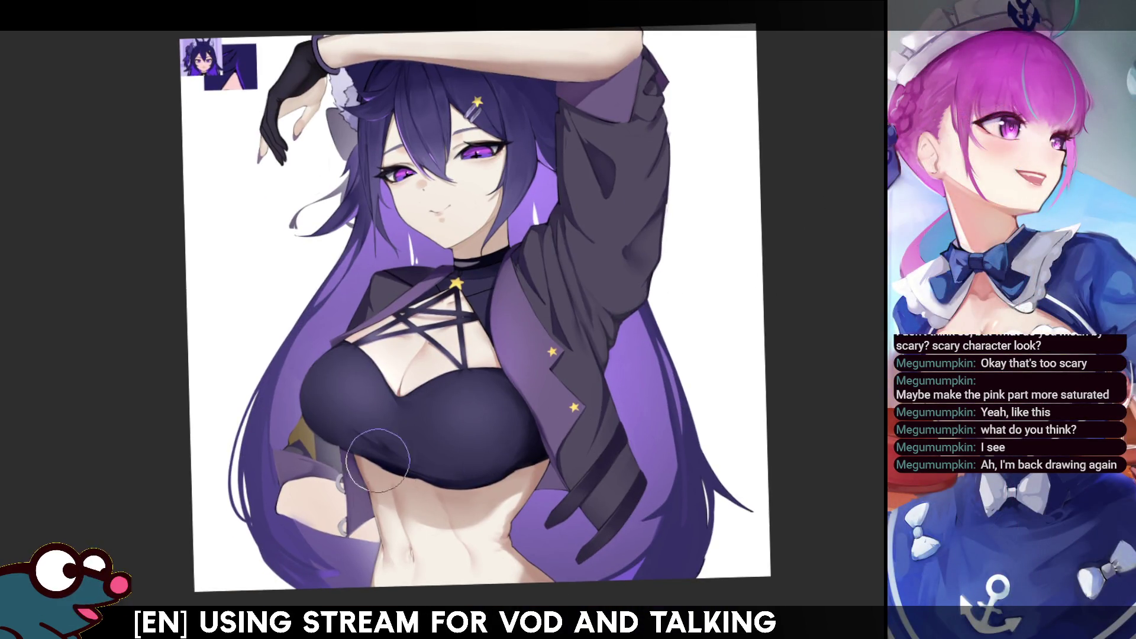
# Recheck the under-chest selection mirrored, then deselect it and enlarge the brush
pyautogui.hotkey('ctrl', 'shift', 'd')
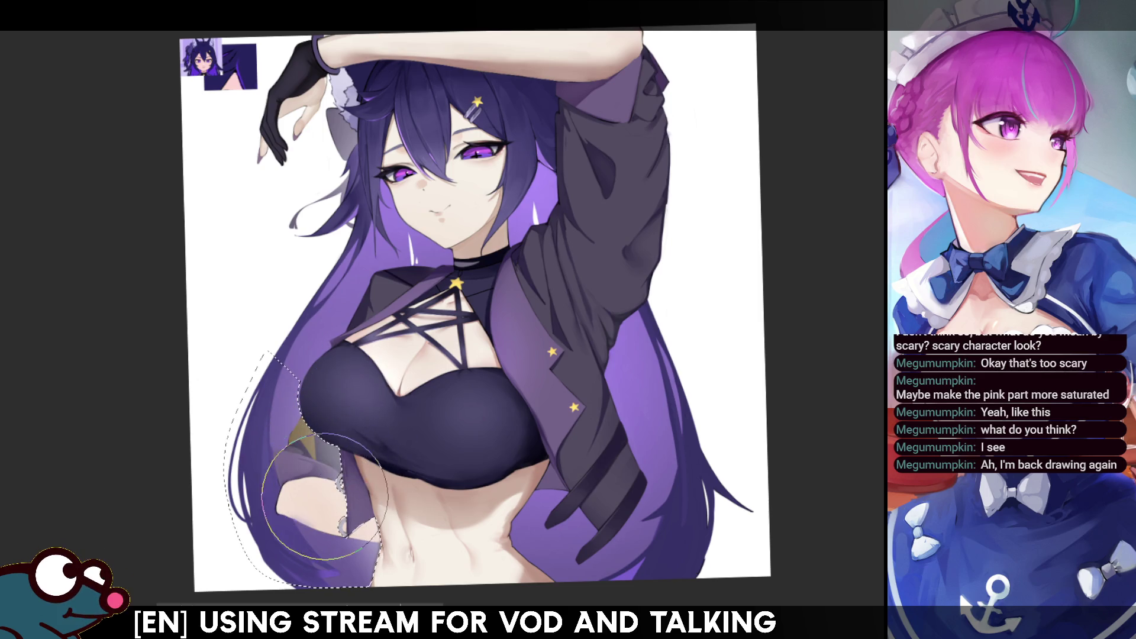
pyautogui.press('m')
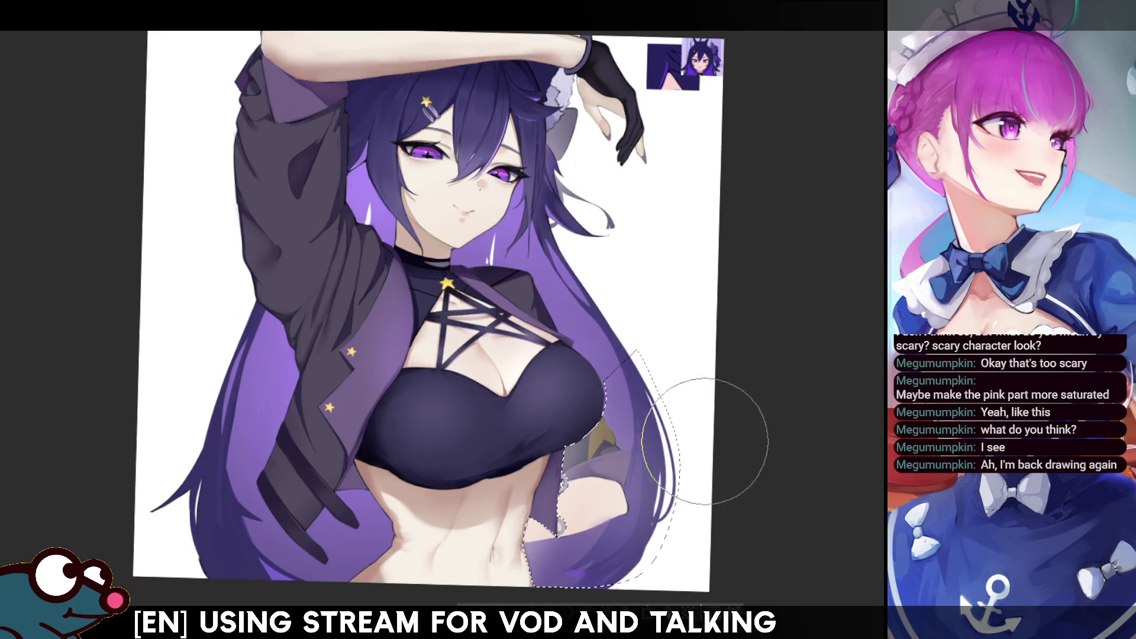
pyautogui.press('m')
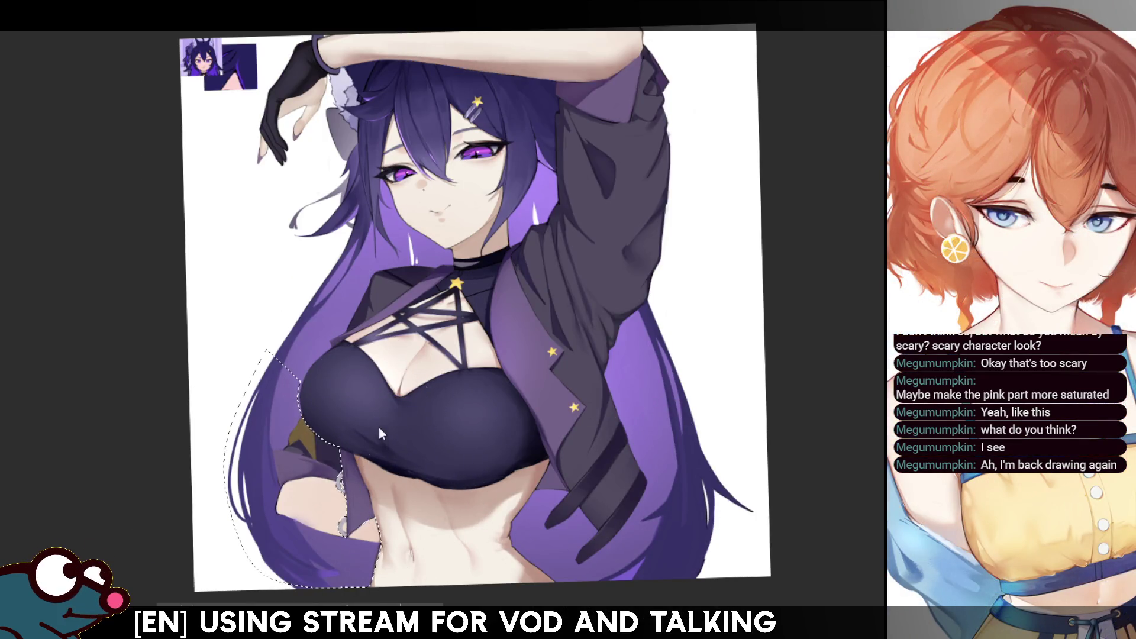
pyautogui.hotkey('ctrl', 'd')
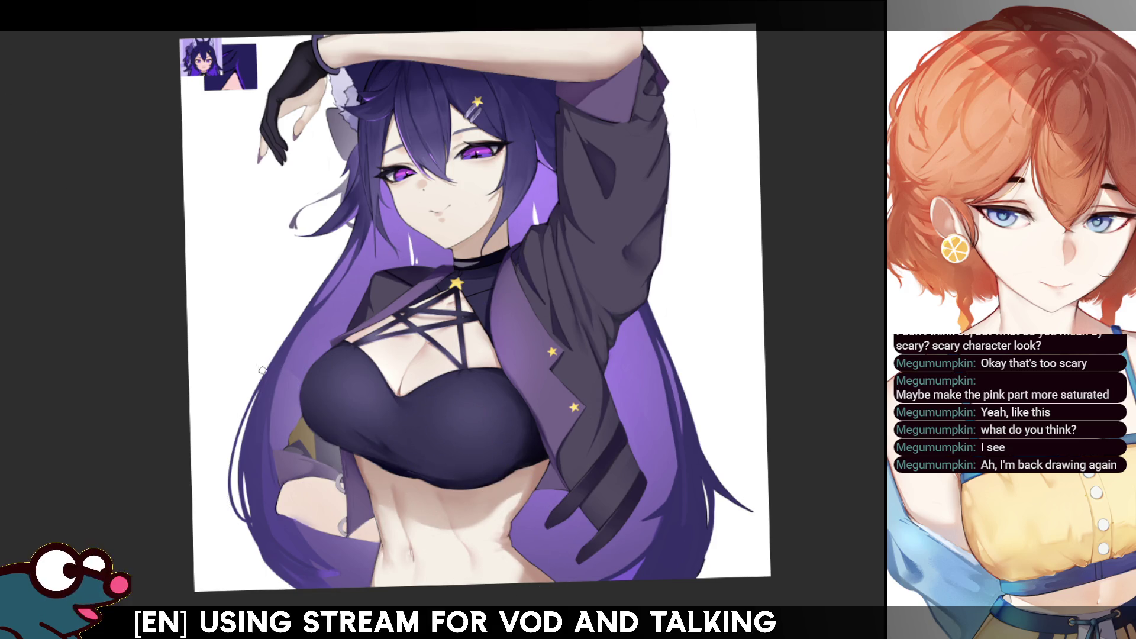
pyautogui.press(']')
pyautogui.press(']')
pyautogui.press(']')
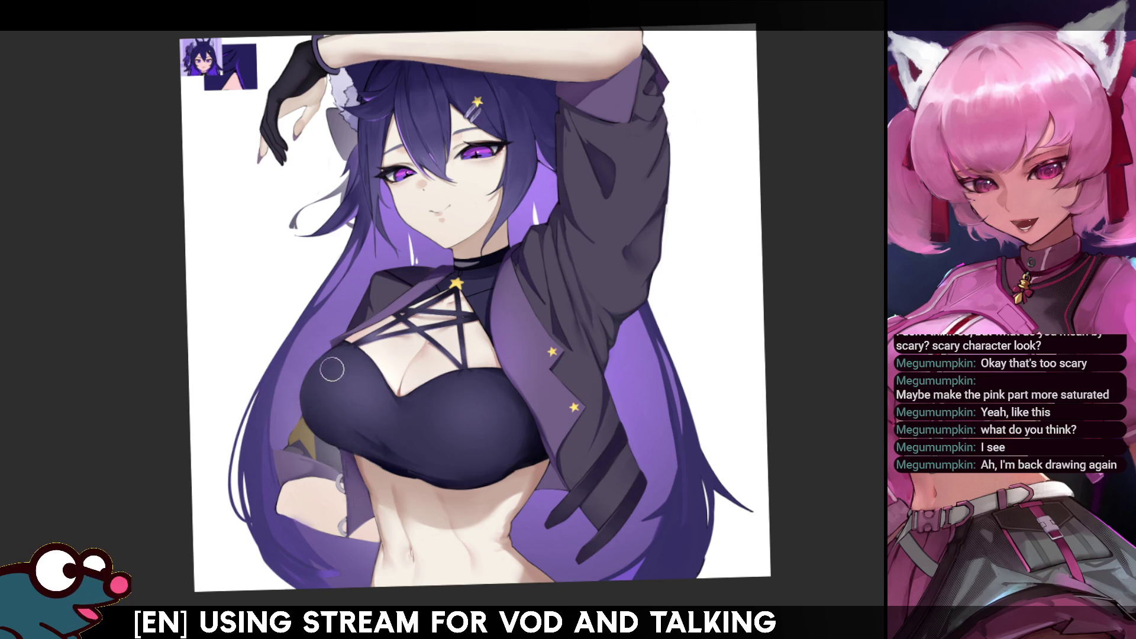
pyautogui.press('h')
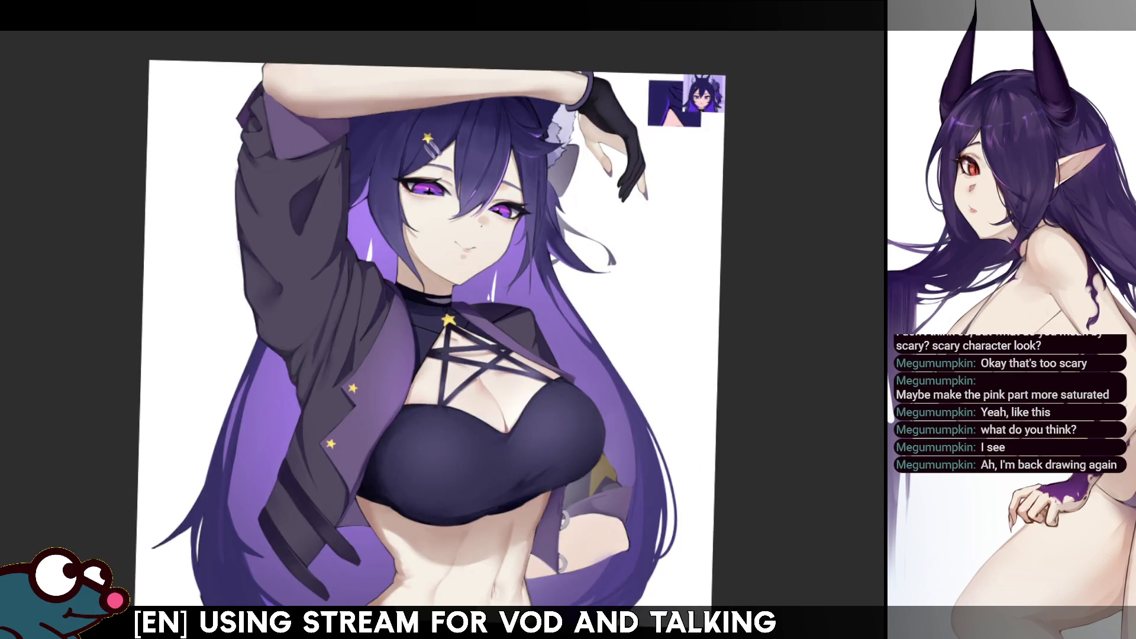
pyautogui.press('h')
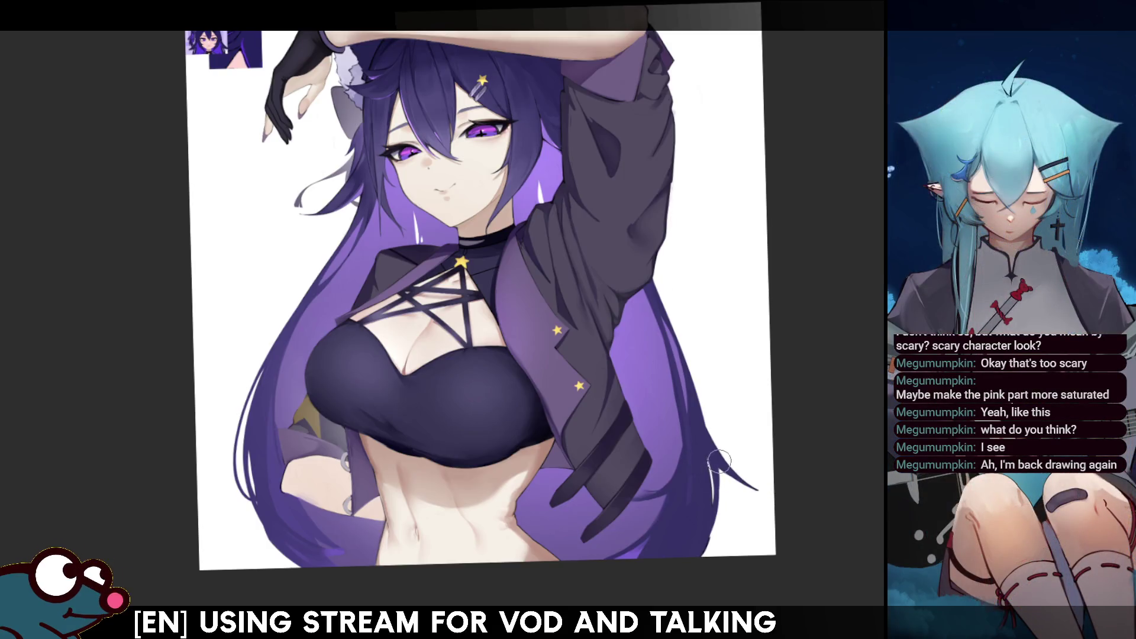
# Replace the faint light wisp at the hair tip with a darker edge stroke, then rotate and mirror to check
pyautogui.press('h')
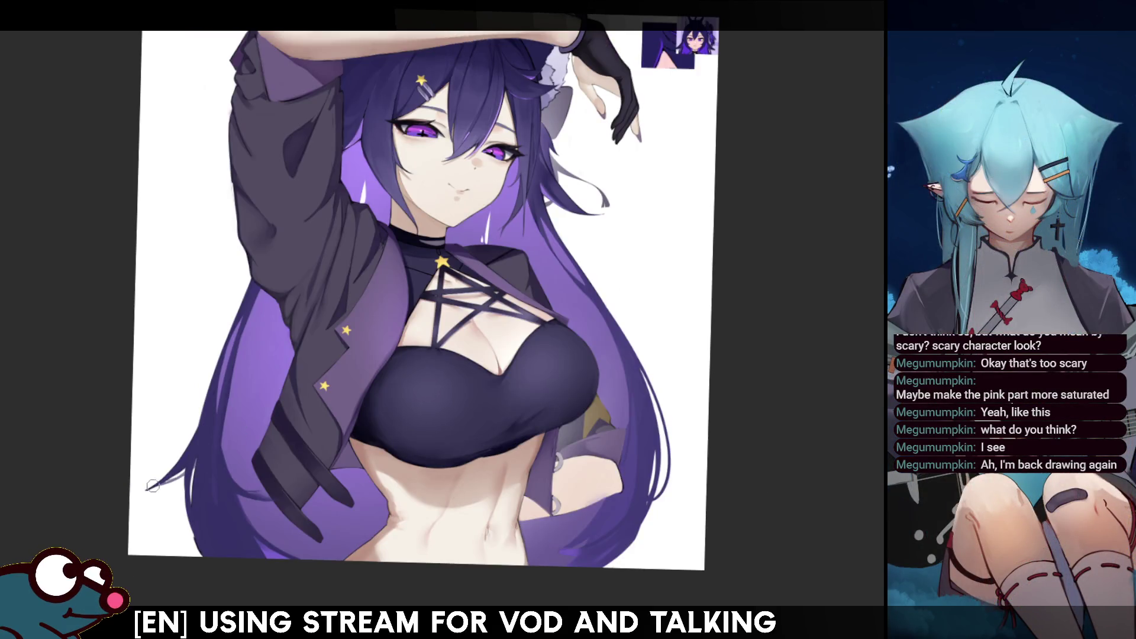
pyautogui.moveTo(156, 481); pyautogui.dragTo(136, 486)
pyautogui.press('h')
pyautogui.press('h')
pyautogui.hotkey('ctrl', 'z')
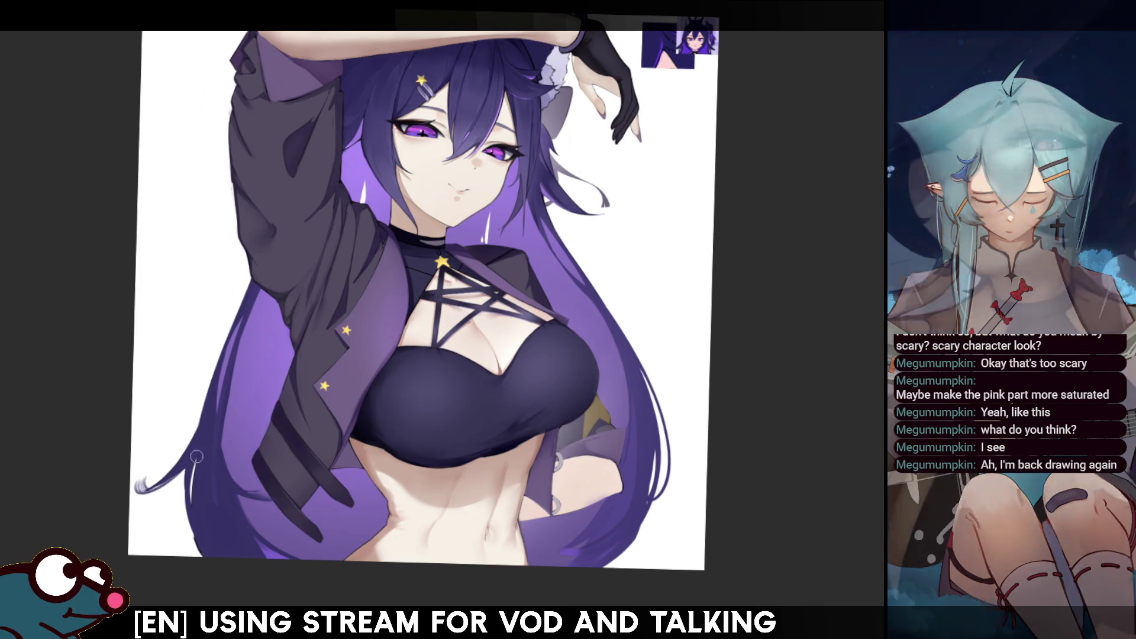
pyautogui.moveTo(142, 485)
pyautogui.mouseDown()
pyautogui.moveTo(197, 458)
pyautogui.moveTo(132, 499)
pyautogui.mouseUp()
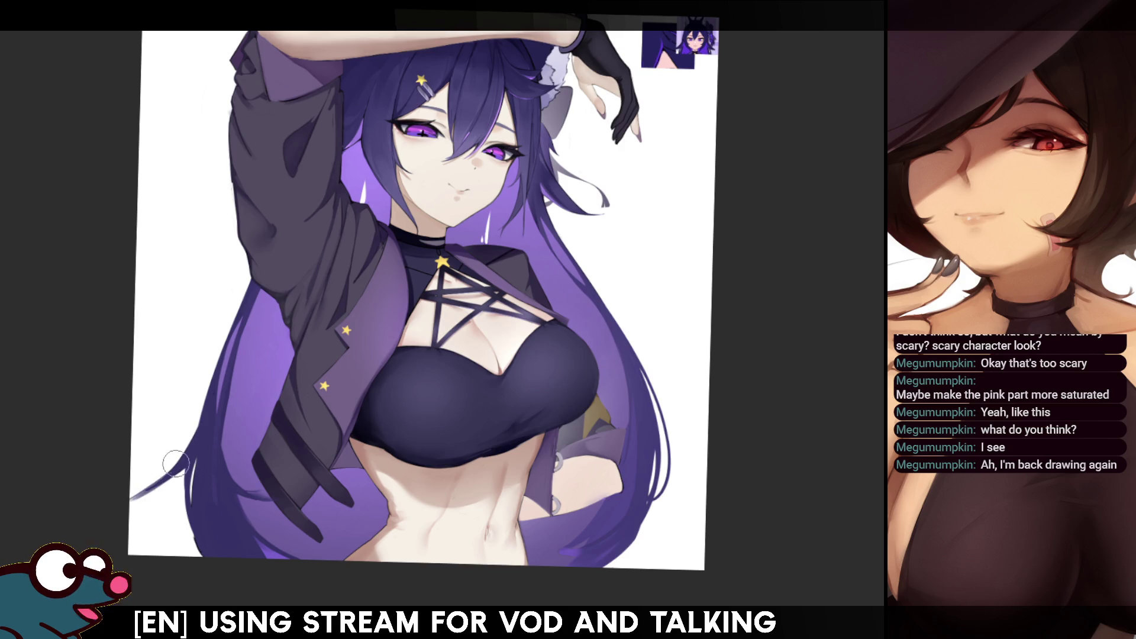
pyautogui.hotkey('ctrl', ']')
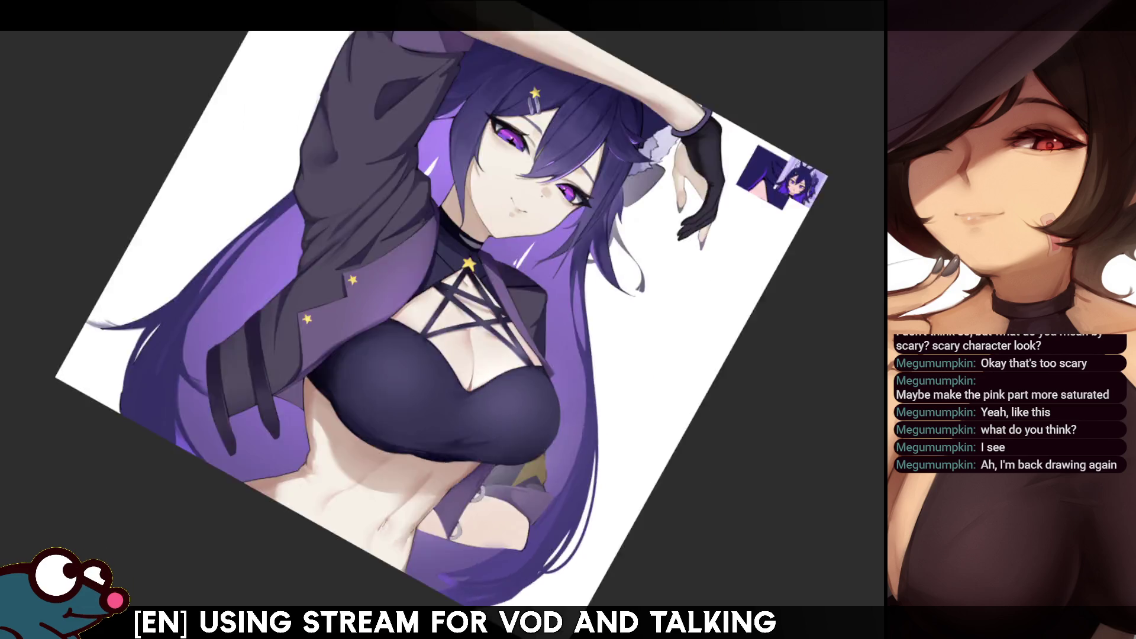
pyautogui.hotkey('ctrl', '[')
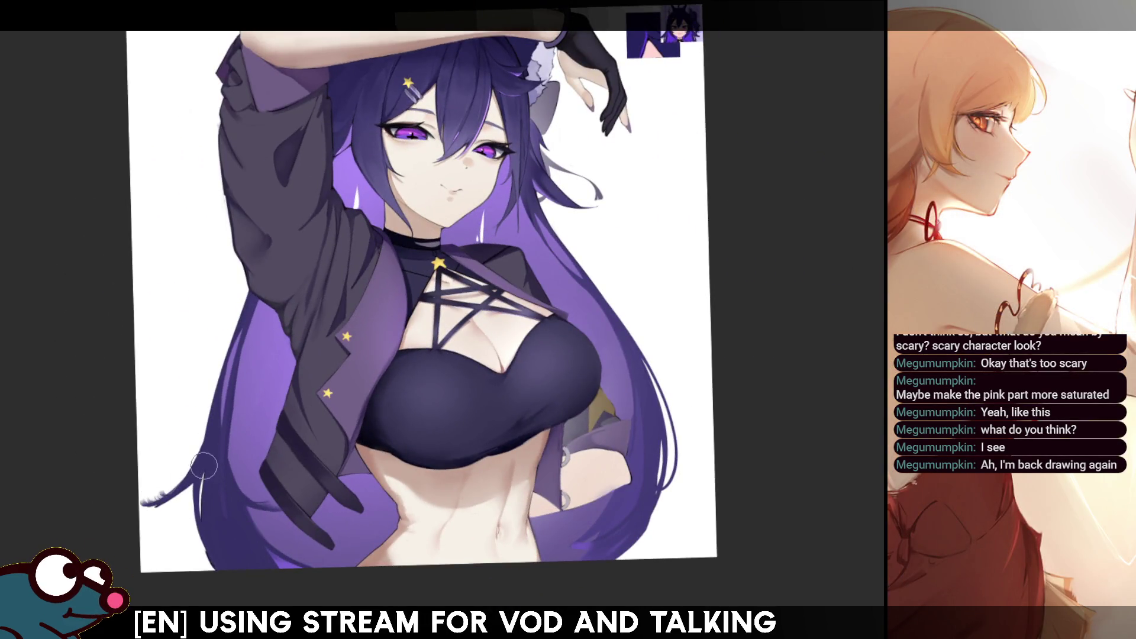
pyautogui.press('h')
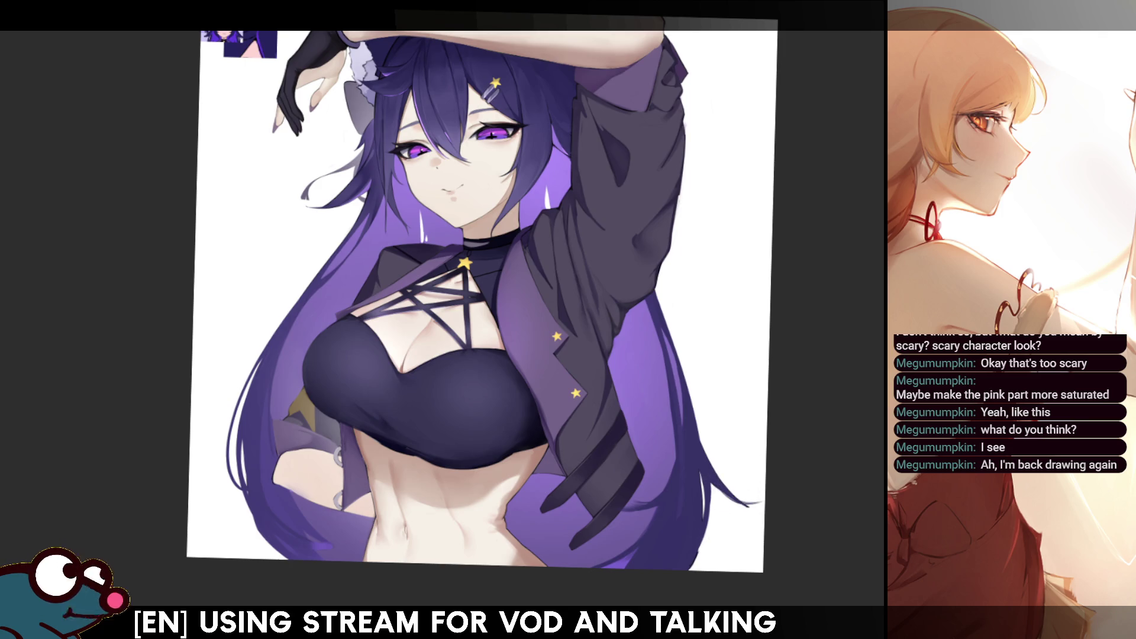
# Flip the canvas view back and forth several times to check the drawing
pyautogui.press('h')
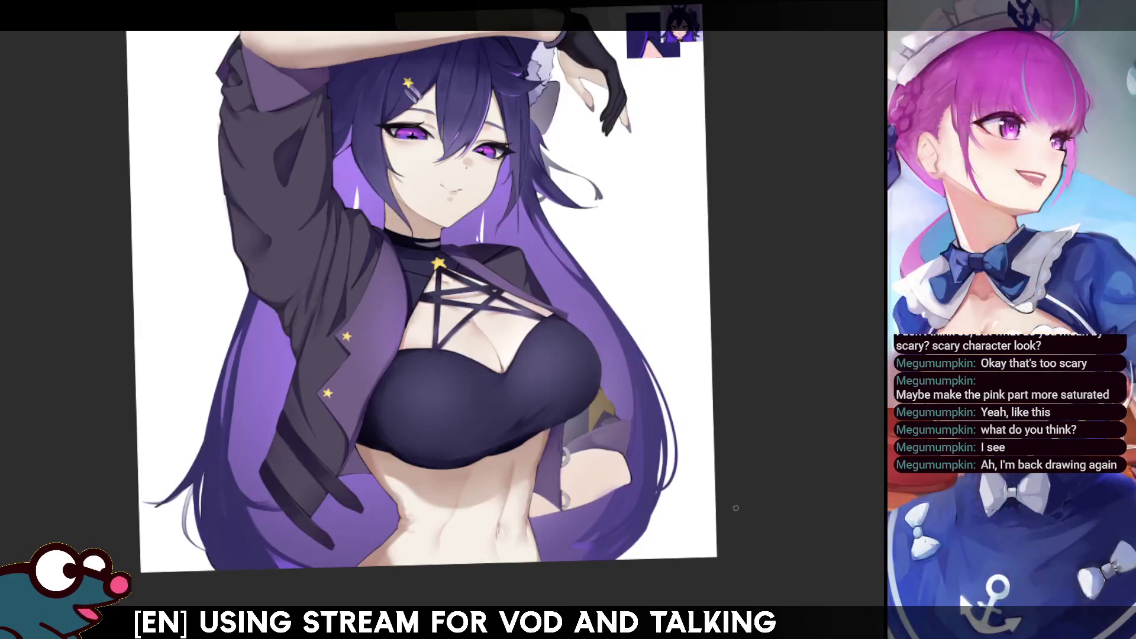
pyautogui.press('h')
pyautogui.press('h')
pyautogui.press('h')
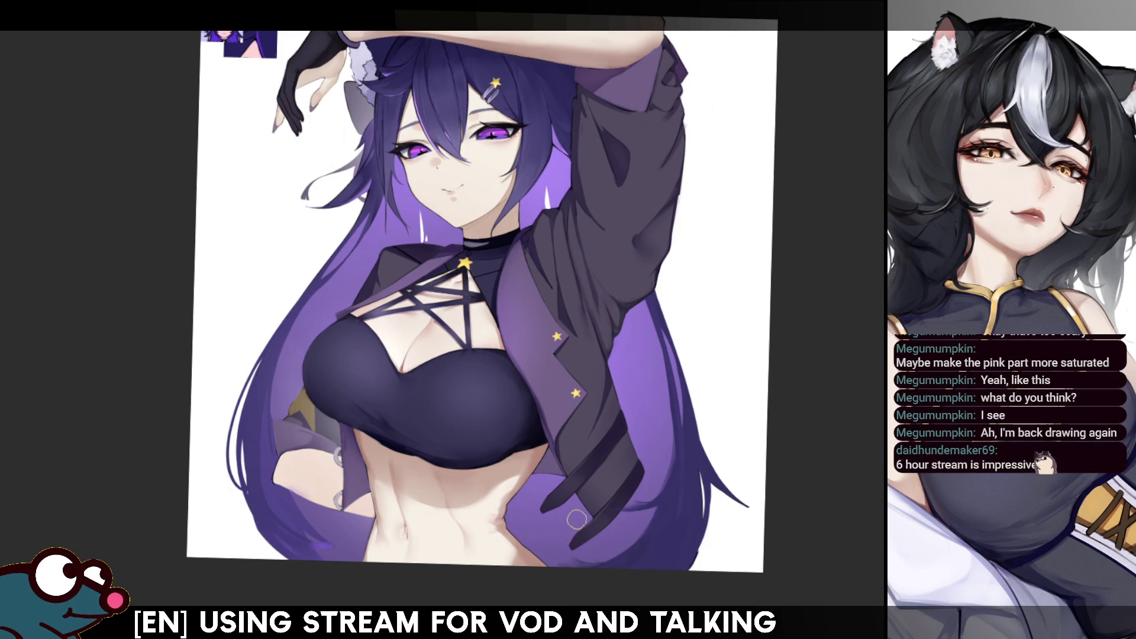
pyautogui.press('h')
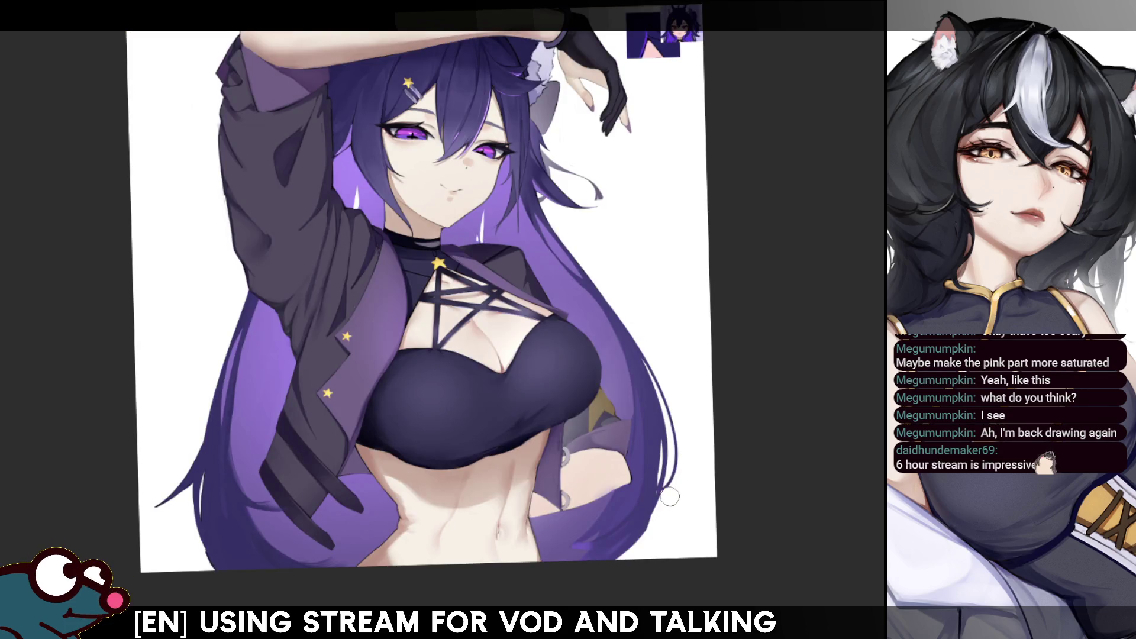
pyautogui.press('h')
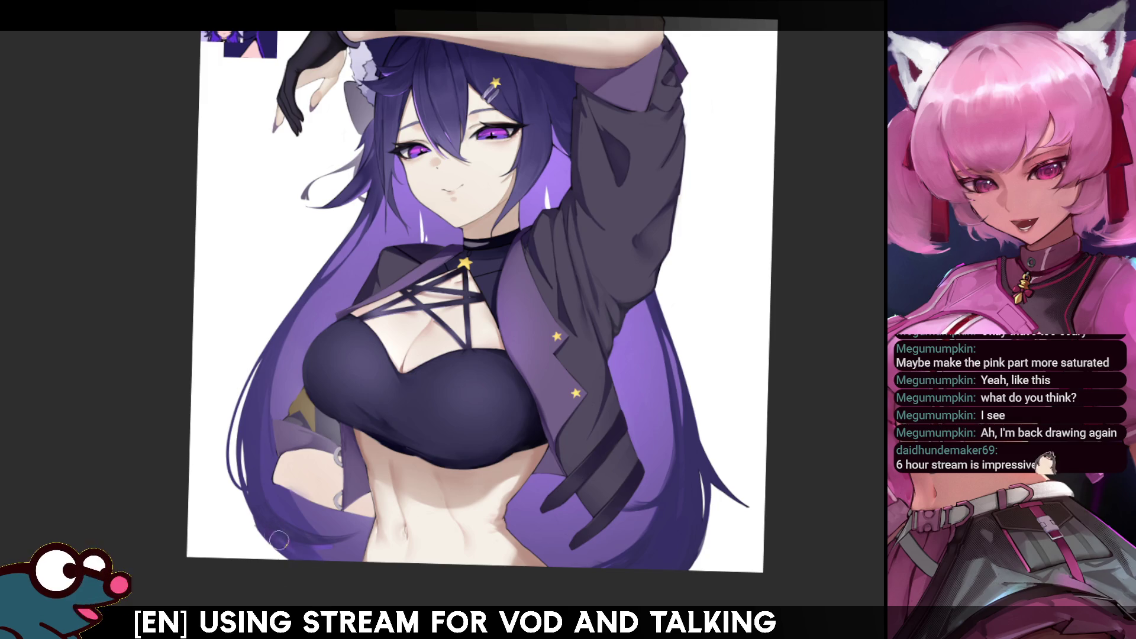
pyautogui.press('h')
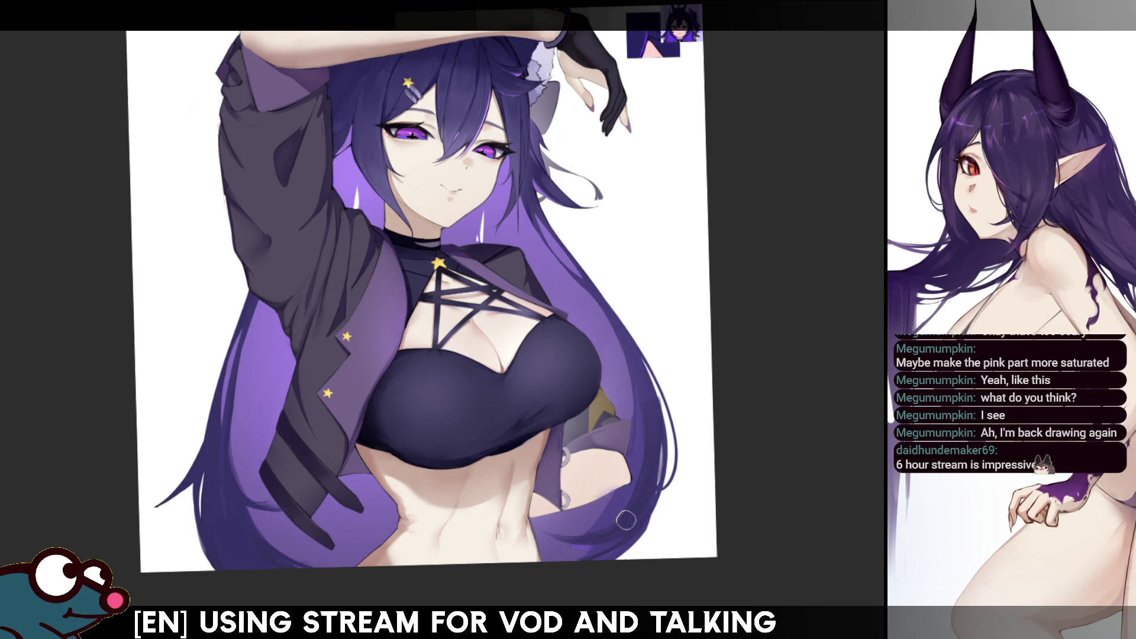
pyautogui.press('h')
pyautogui.press('h')
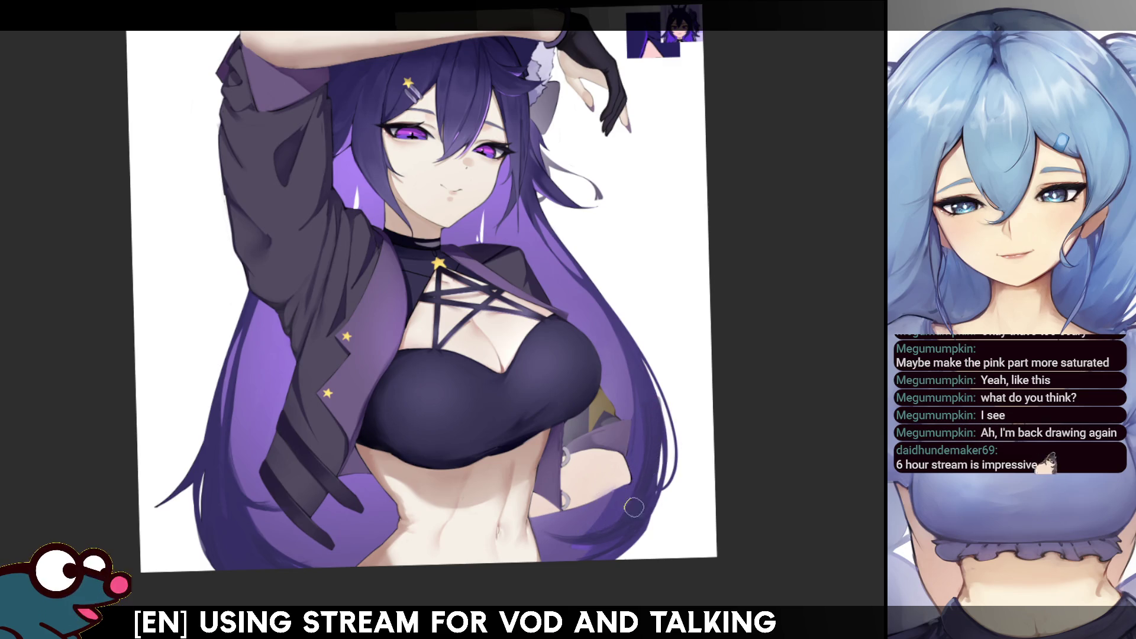
pyautogui.press('h')
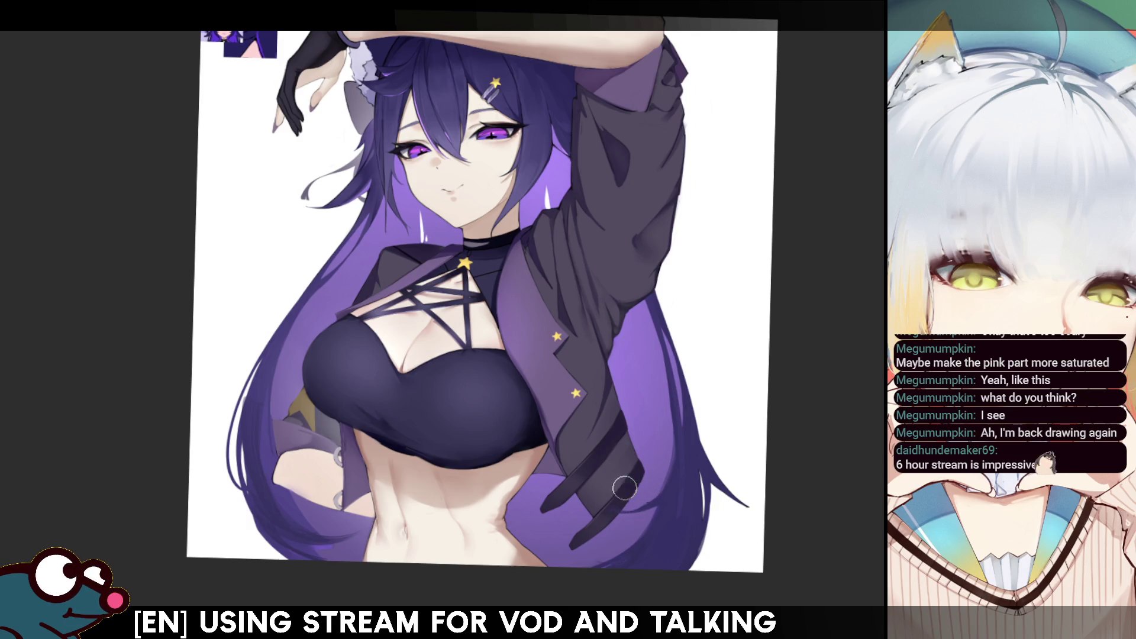
pyautogui.press('h')
pyautogui.press('h')
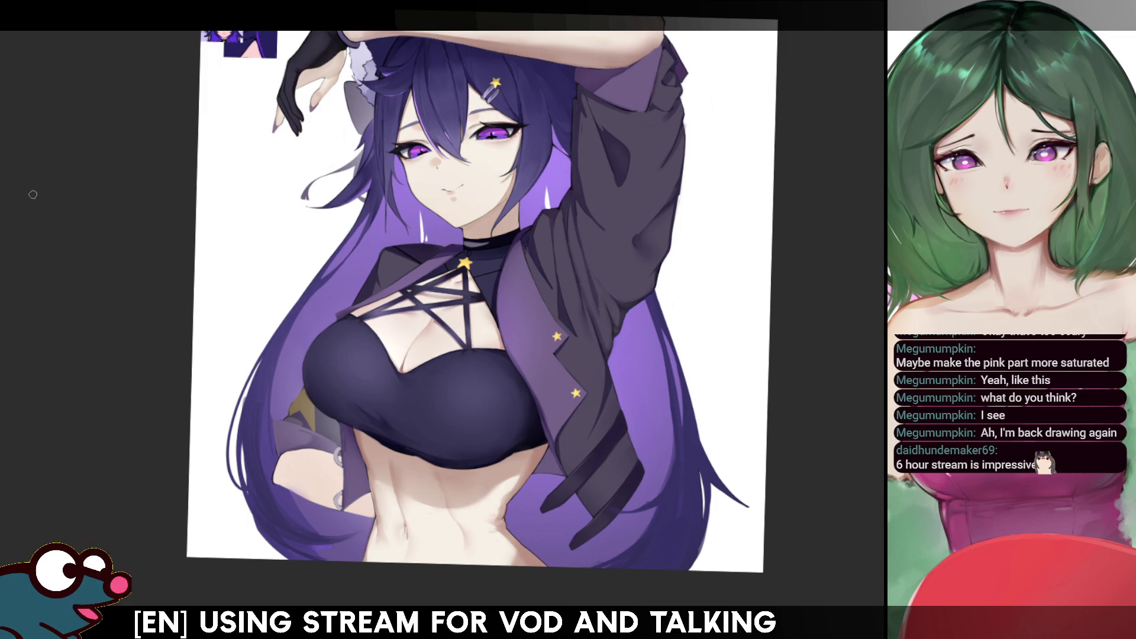
pyautogui.press('h')
pyautogui.press('h')
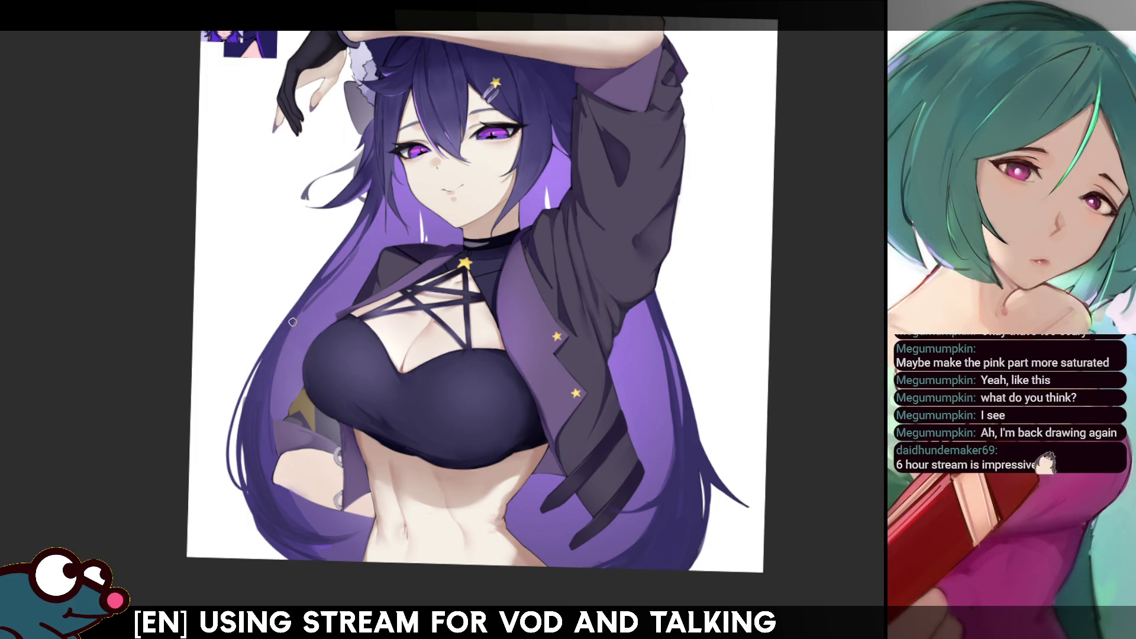
# Paint a long strand down the left hair edge, toggling undo/redo to compare it
pyautogui.moveTo(295, 303); pyautogui.dragTo(224, 476)
pyautogui.hotkey('ctrl', 'z')
pyautogui.hotkey('ctrl', 'y')
pyautogui.hotkey('ctrl', 'z')
pyautogui.hotkey('ctrl', 'y')
pyautogui.hotkey('ctrl', 'z')
pyautogui.hotkey('ctrl', 'y')
pyautogui.hotkey('ctrl', 'z')
pyautogui.hotkey('ctrl', 'y')
pyautogui.hotkey('ctrl', 'z')
pyautogui.hotkey('ctrl', 'y')
pyautogui.hotkey('ctrl', 'z')
pyautogui.hotkey('ctrl', 'y')
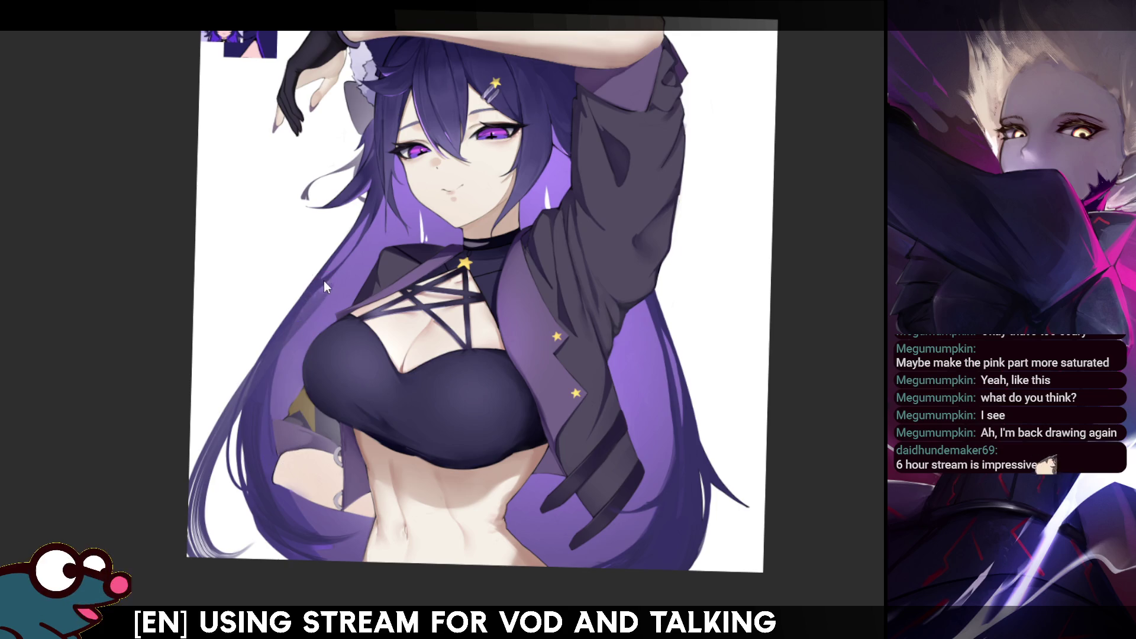
pyautogui.hotkey('ctrl', 'z')
pyautogui.hotkey('ctrl', 'y')
pyautogui.press('m')
pyautogui.press('m')
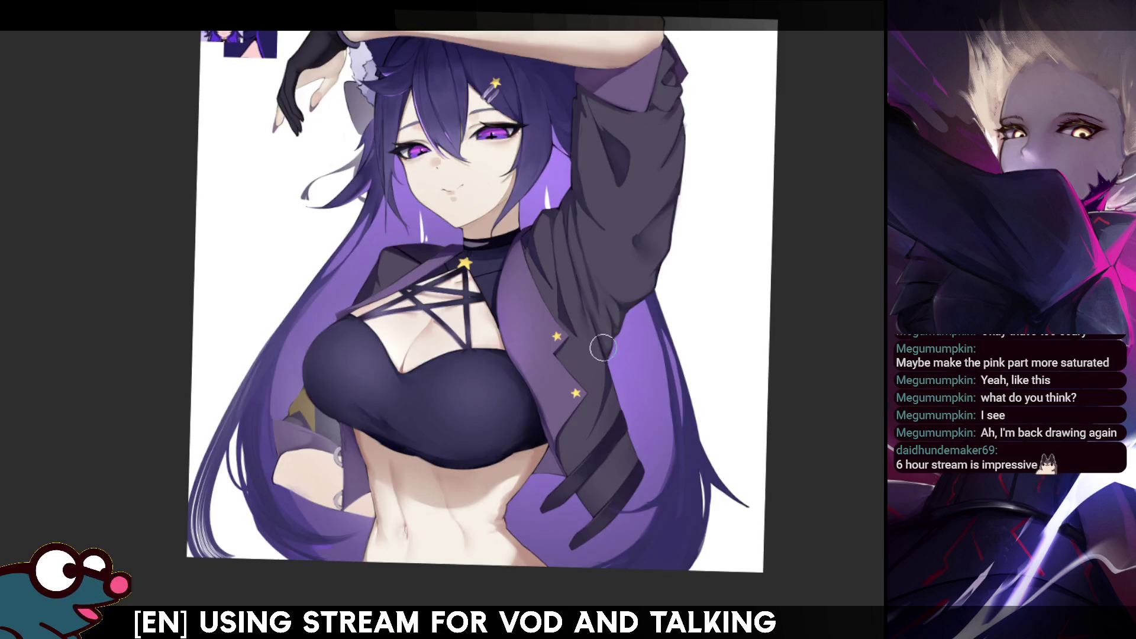
pyautogui.hotkey('ctrl', 'y')
pyautogui.hotkey('ctrl', 'z')
pyautogui.hotkey('ctrl', 'y')
pyautogui.hotkey('ctrl', 'z')
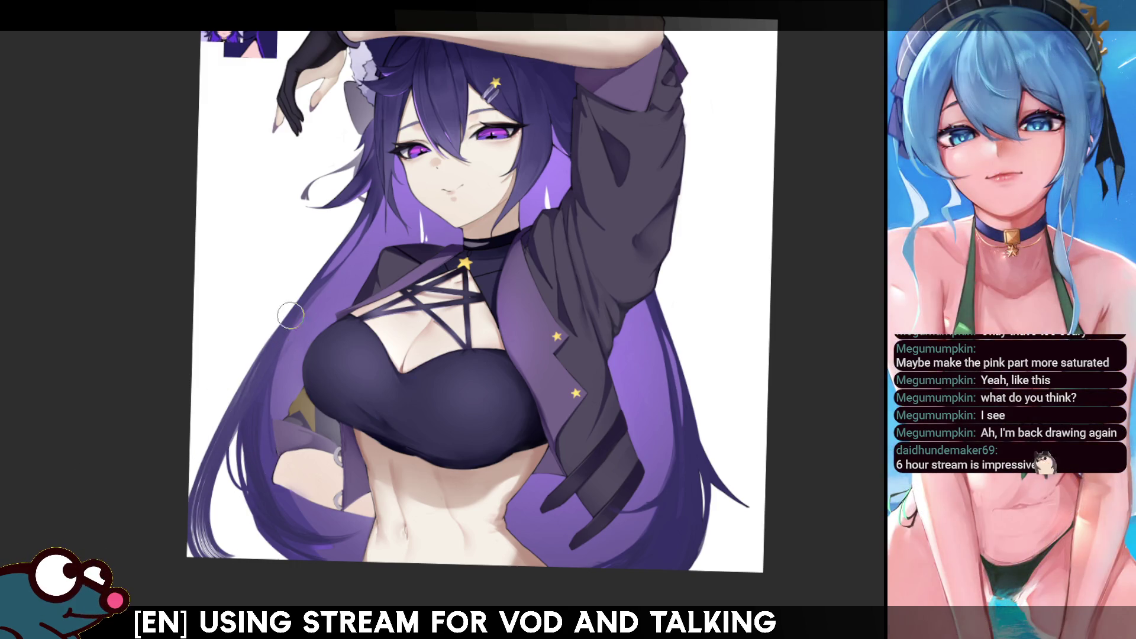
# Try a purple stroke widening the left hair edge, compare it, then undo it
pyautogui.moveTo(331, 276); pyautogui.dragTo(287, 331)
pyautogui.hotkey('ctrl', 'y')
pyautogui.hotkey('ctrl', 'z')
pyautogui.hotkey('ctrl', 'y')
pyautogui.hotkey('ctrl', 'z')
pyautogui.hotkey('ctrl', 'y')
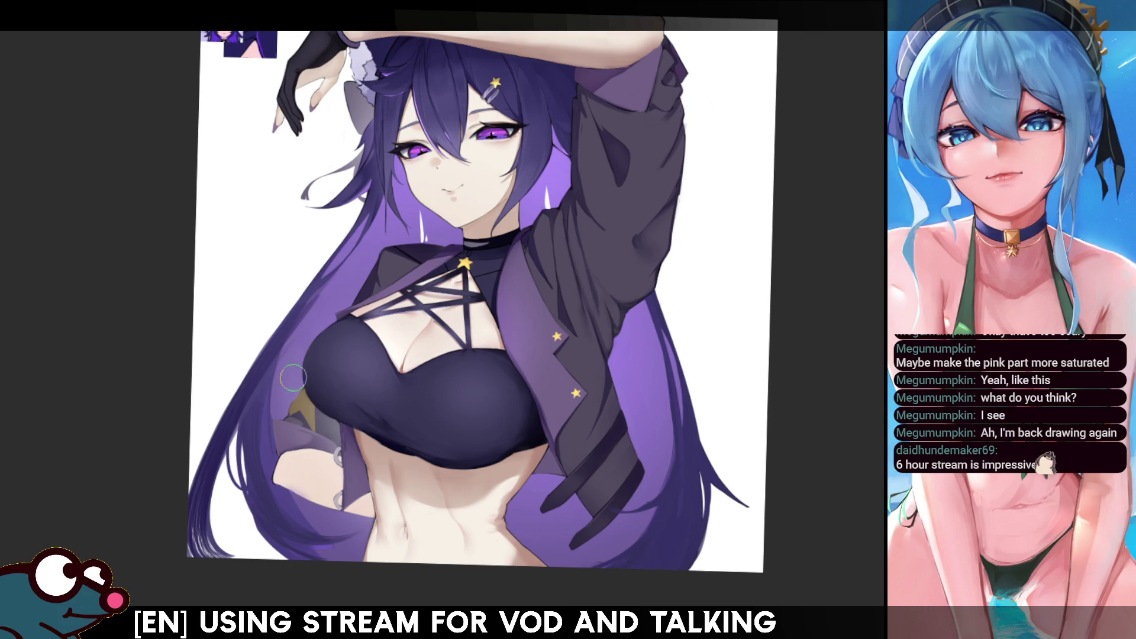
pyautogui.hotkey('ctrl', 'y')
pyautogui.hotkey('ctrl', 'z')
pyautogui.hotkey('ctrl', 'y')
pyautogui.hotkey('ctrl', 'z')
pyautogui.hotkey('ctrl', 'y')
pyautogui.press('h')
pyautogui.press('h')
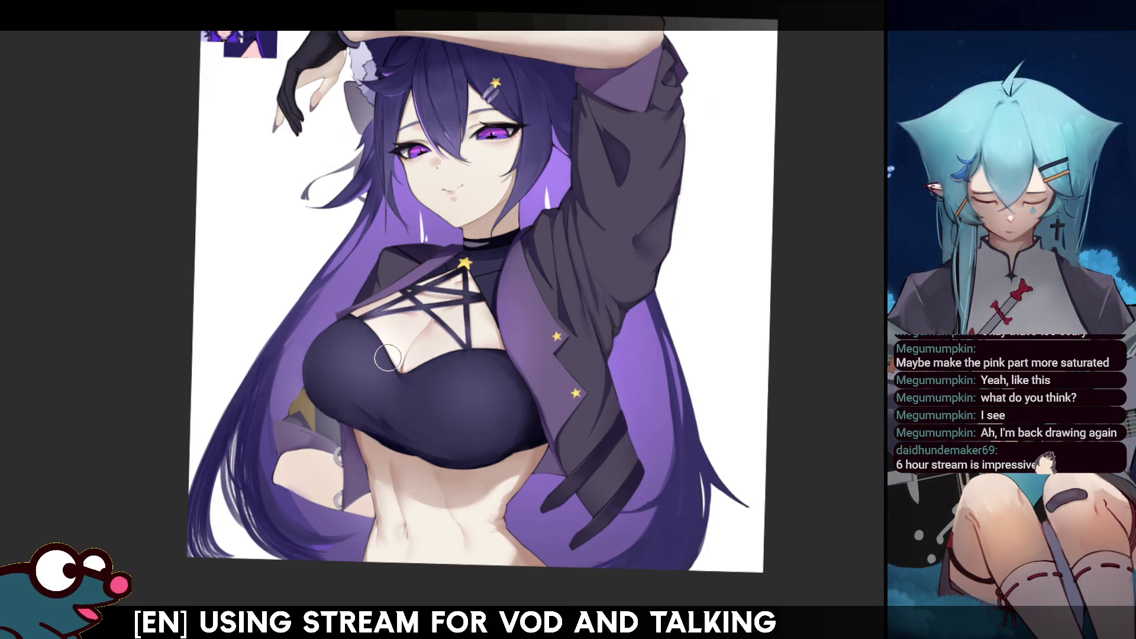
pyautogui.hotkey('ctrl', 'z')
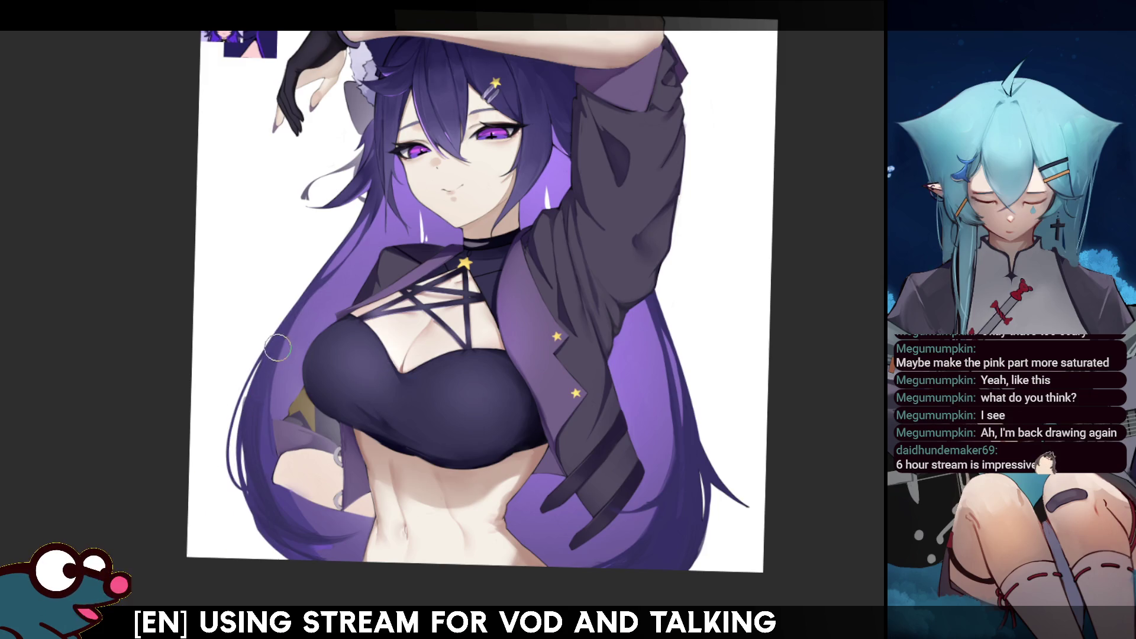
# Make several attempts at long lower-left hair strands, undoing each and checking mirrored
pyautogui.moveTo(264, 384); pyautogui.dragTo(299, 526)
pyautogui.hotkey('ctrl', 'z')
pyautogui.moveTo(263, 362); pyautogui.dragTo(302, 535)
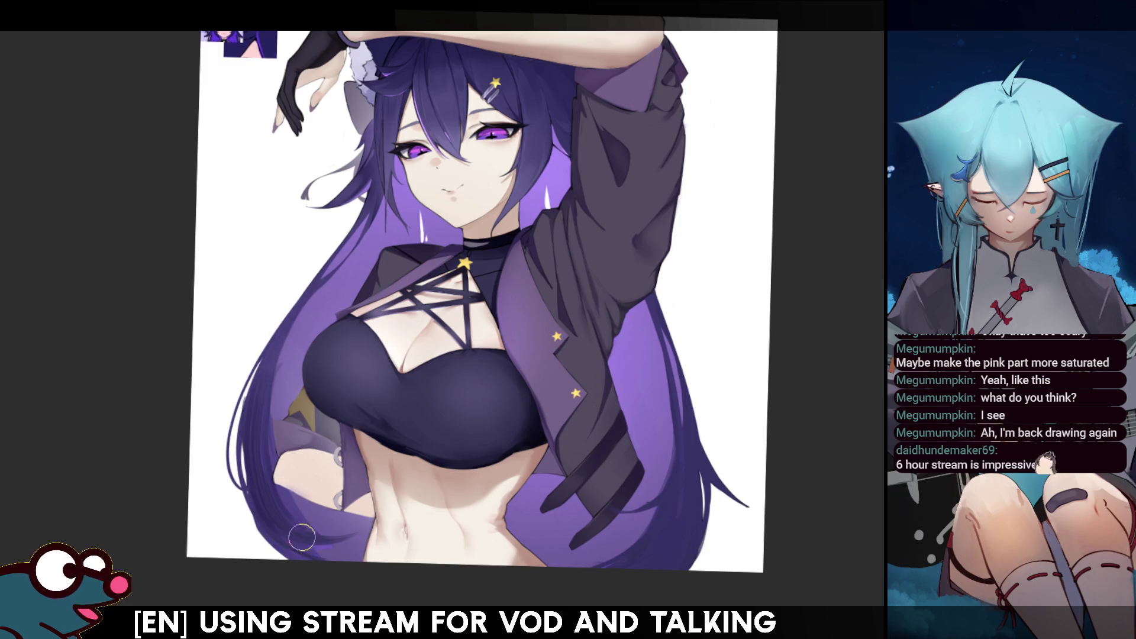
pyautogui.hotkey('ctrl', 'z')
pyautogui.moveTo(263, 369); pyautogui.dragTo(334, 522)
pyautogui.hotkey('ctrl', 'z')
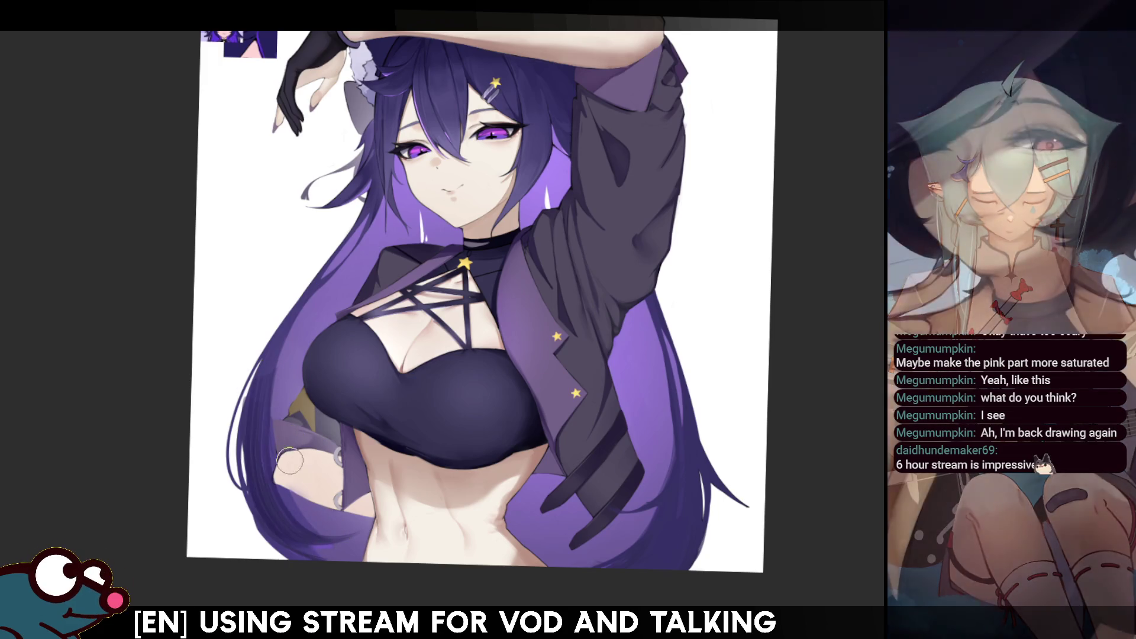
pyautogui.press('h')
pyautogui.press('h')
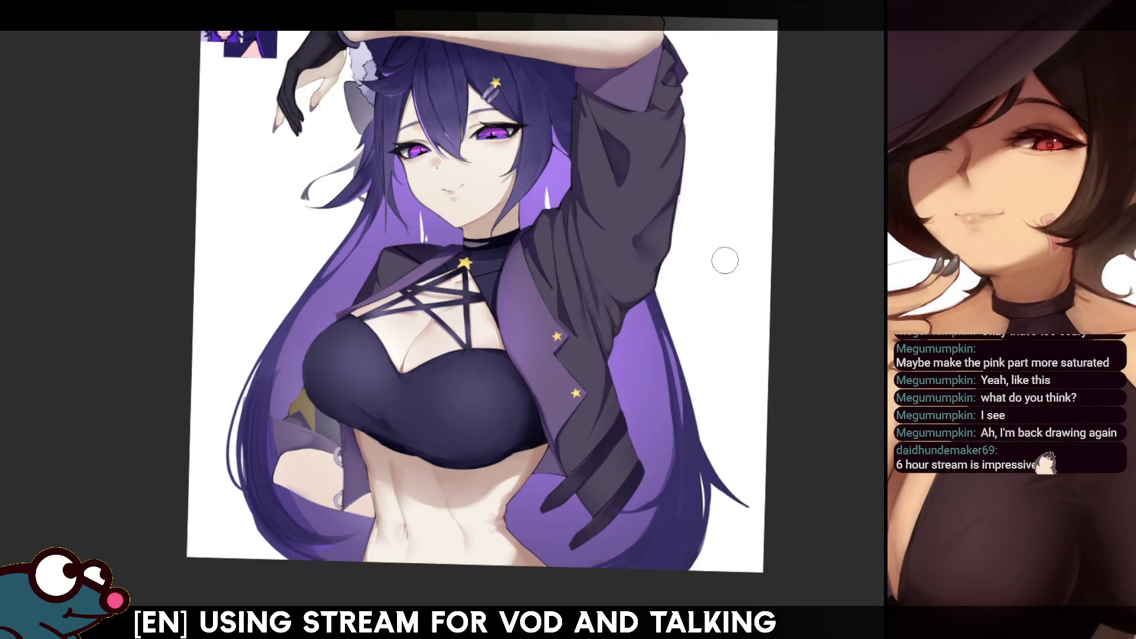
pyautogui.moveTo(263, 328); pyautogui.dragTo(298, 557)
pyautogui.hotkey('ctrl', 'z')
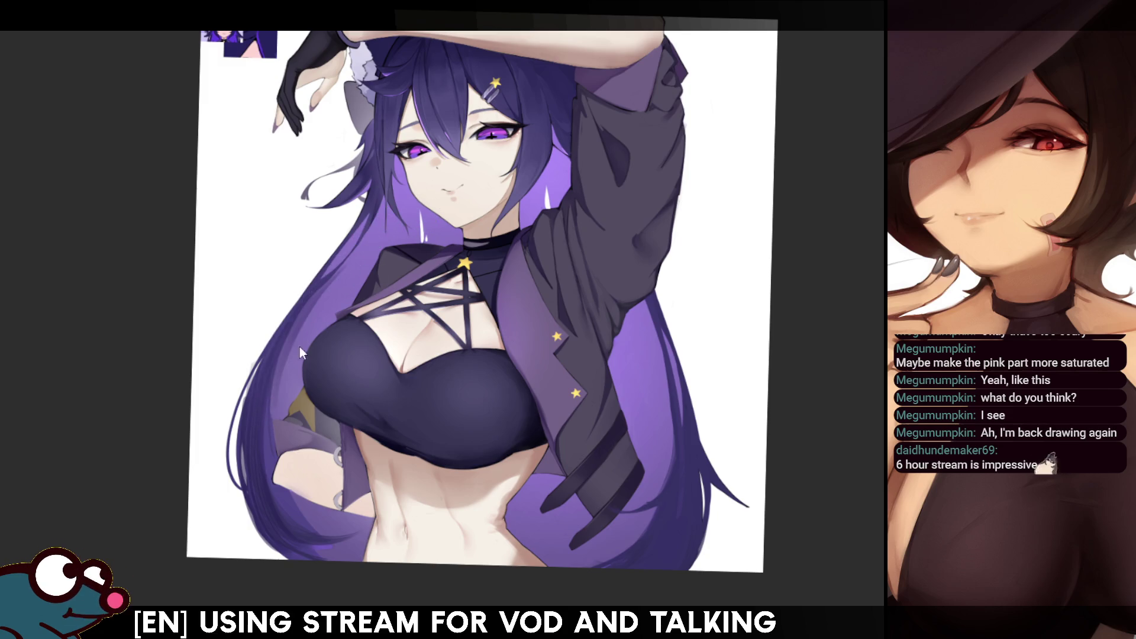
pyautogui.press('h')
pyautogui.press('h')
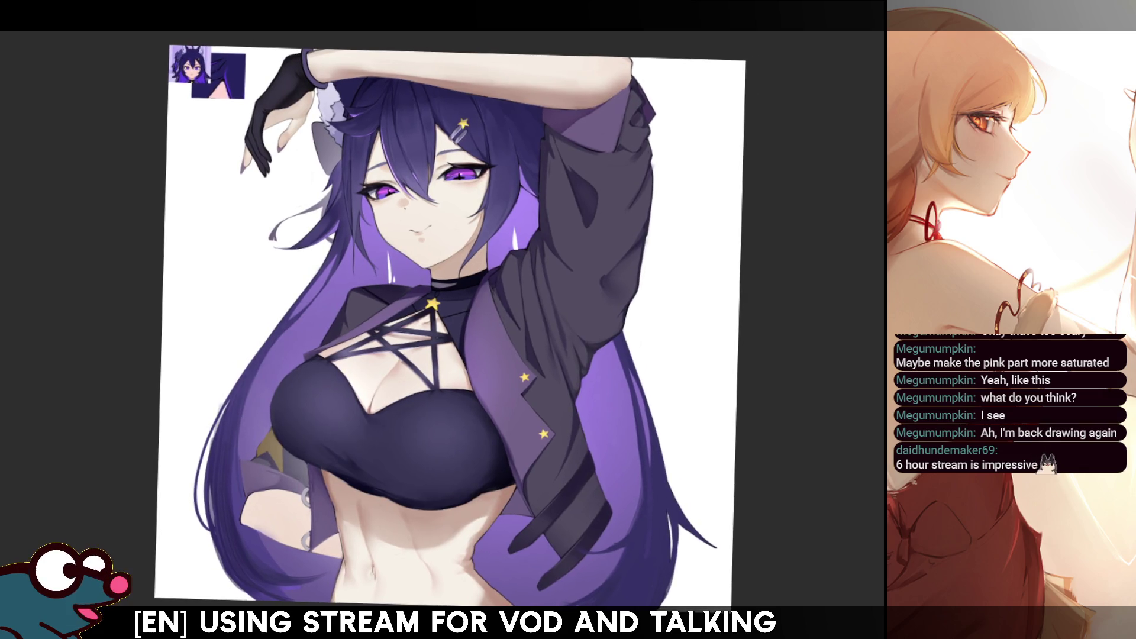
# Brush two light highlight strokes over the long lower-left hair strands and rotate the view
pyautogui.moveTo(260, 432); pyautogui.dragTo(225, 580)
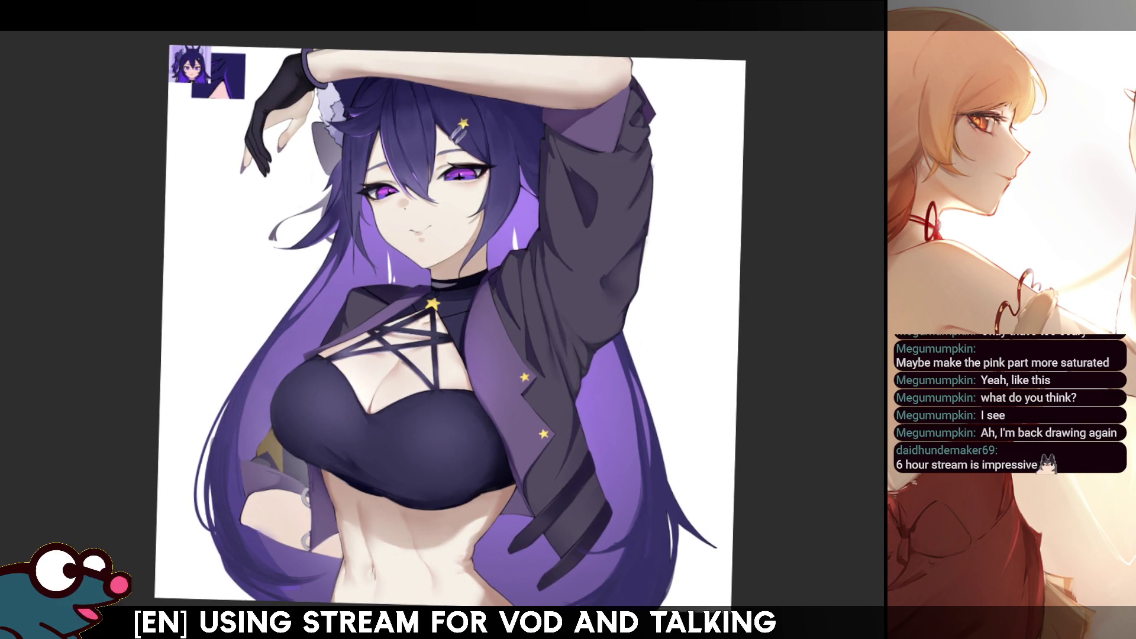
pyautogui.moveTo(266, 509); pyautogui.dragTo(290, 589)
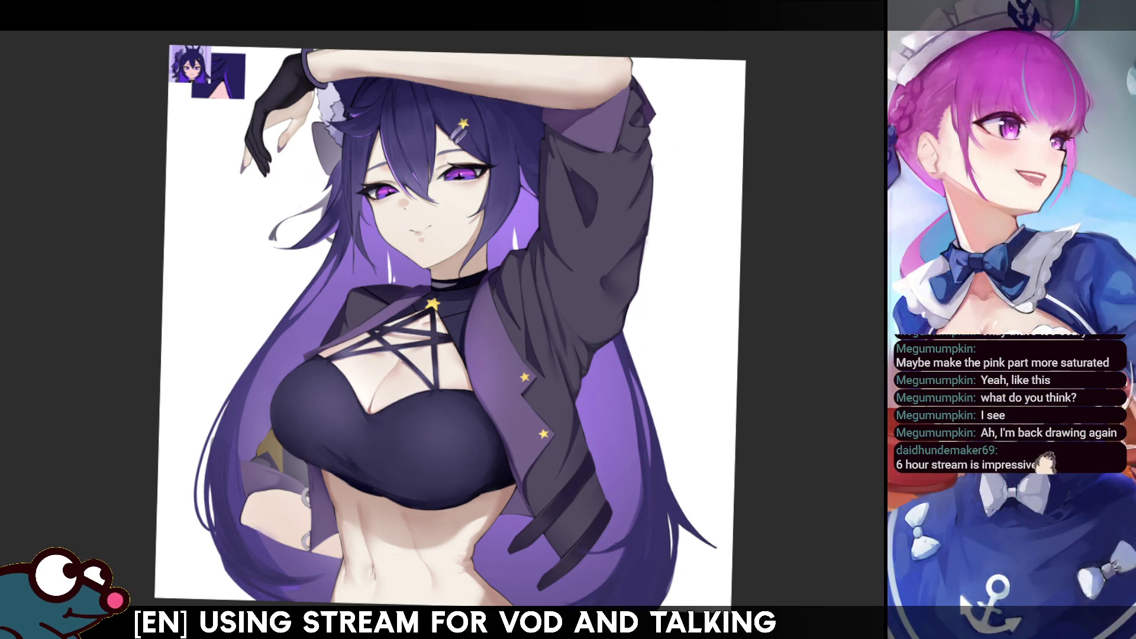
pyautogui.hotkey('ctrl', ']')
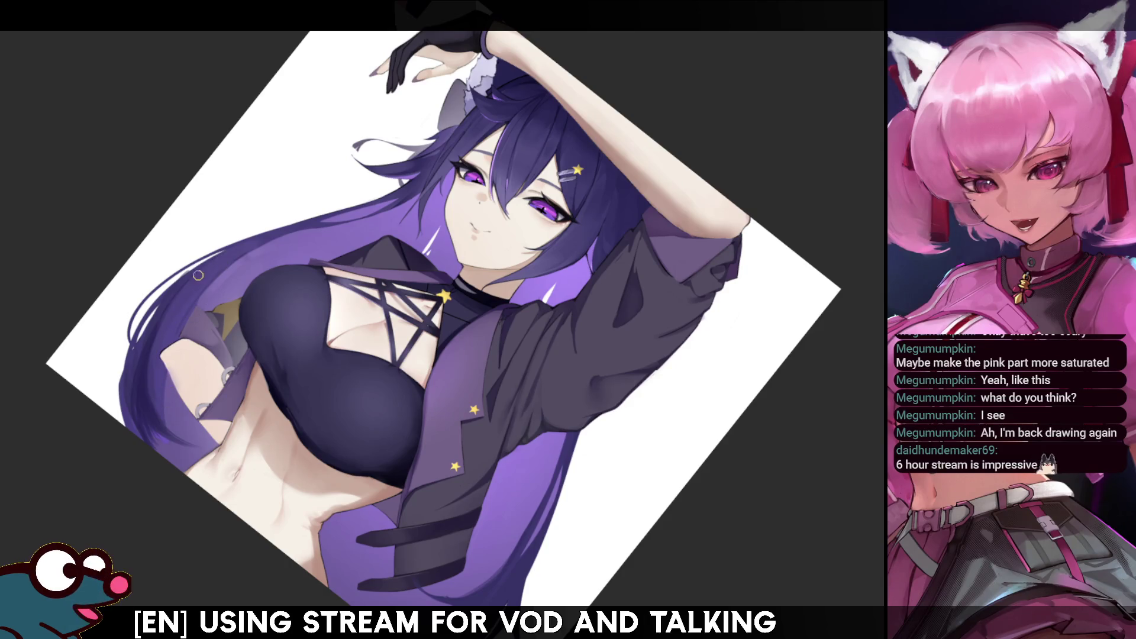
pyautogui.press('m')
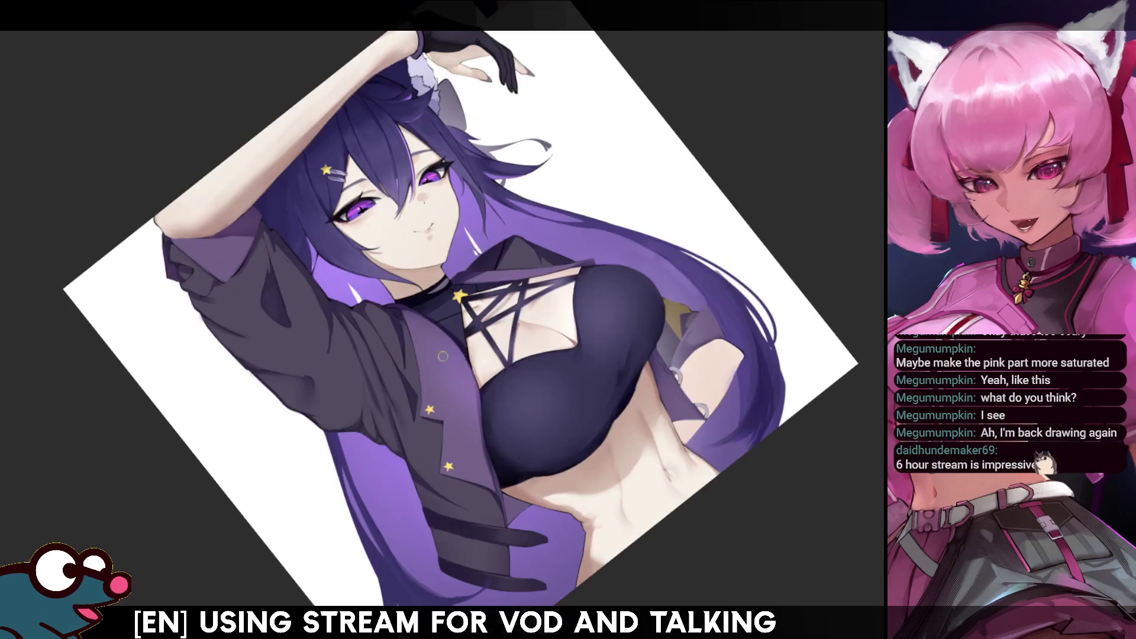
pyautogui.press('m')
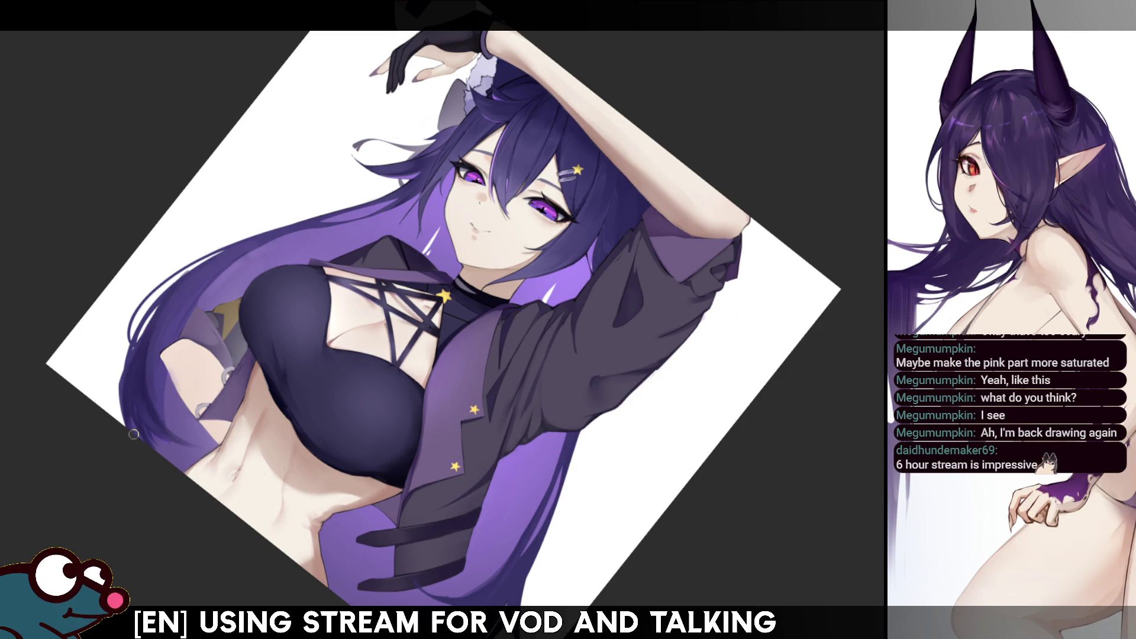
pyautogui.press('h')
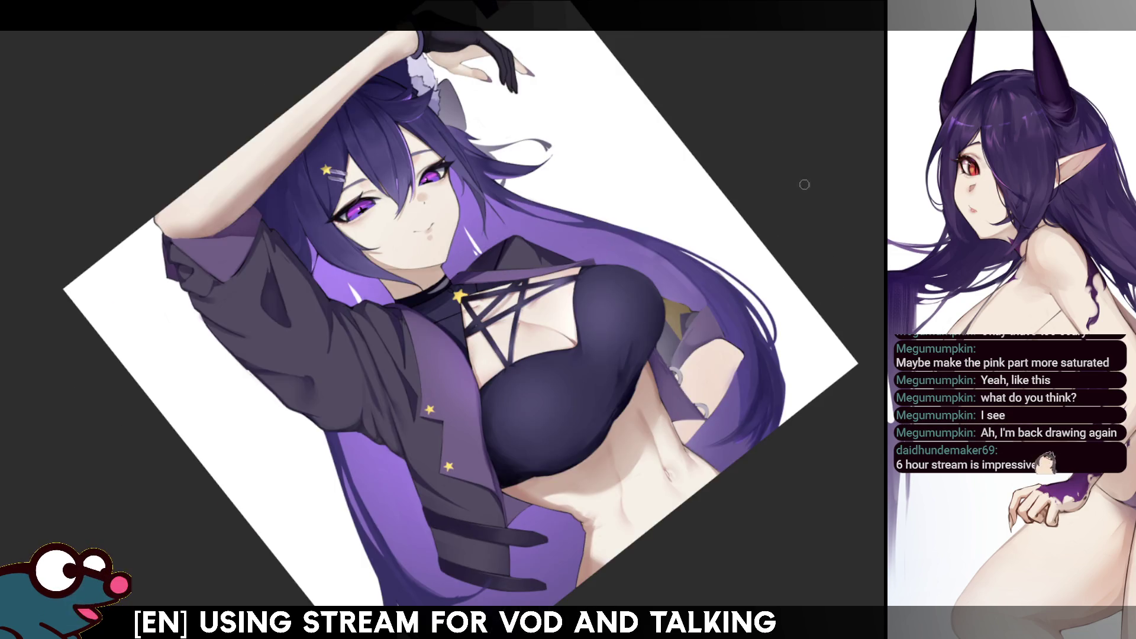
pyautogui.press('h')
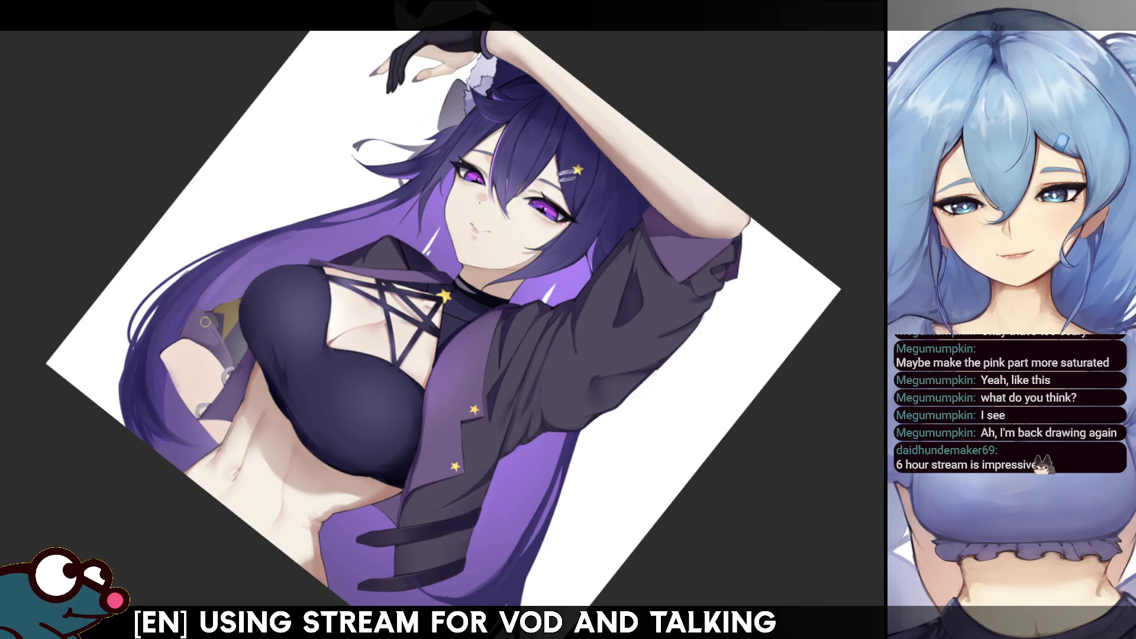
pyautogui.moveTo(240, 289)
pyautogui.mouseDown()
pyautogui.moveTo(284, 249)
pyautogui.moveTo(319, 237)
pyautogui.mouseUp()
pyautogui.press('m')
pyautogui.press('m')
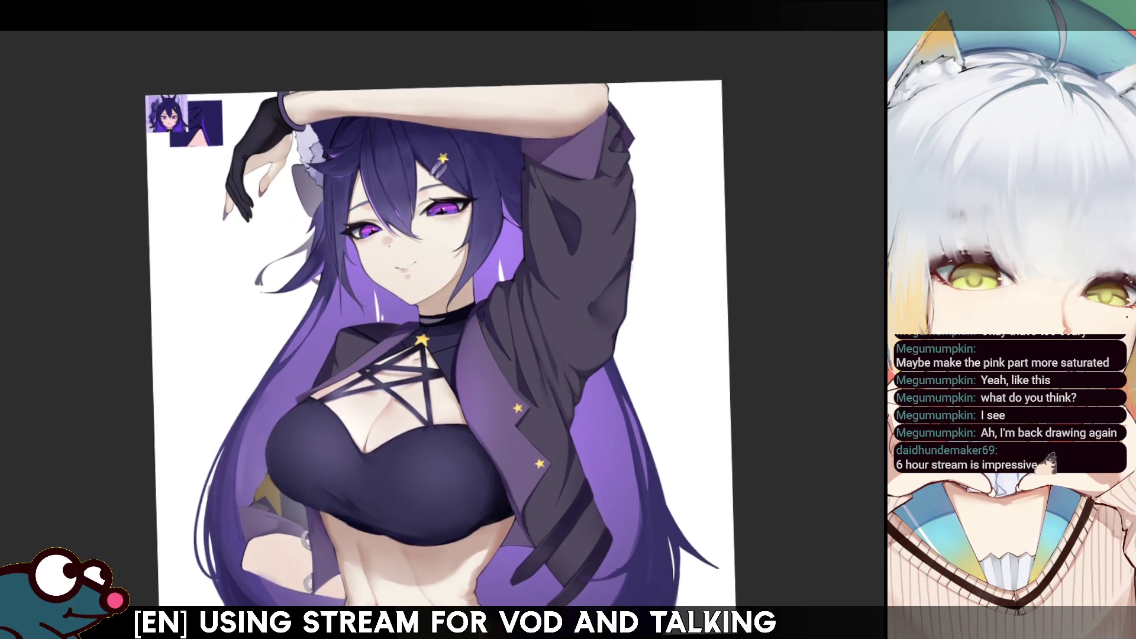
pyautogui.scroll(5, 442, 320)
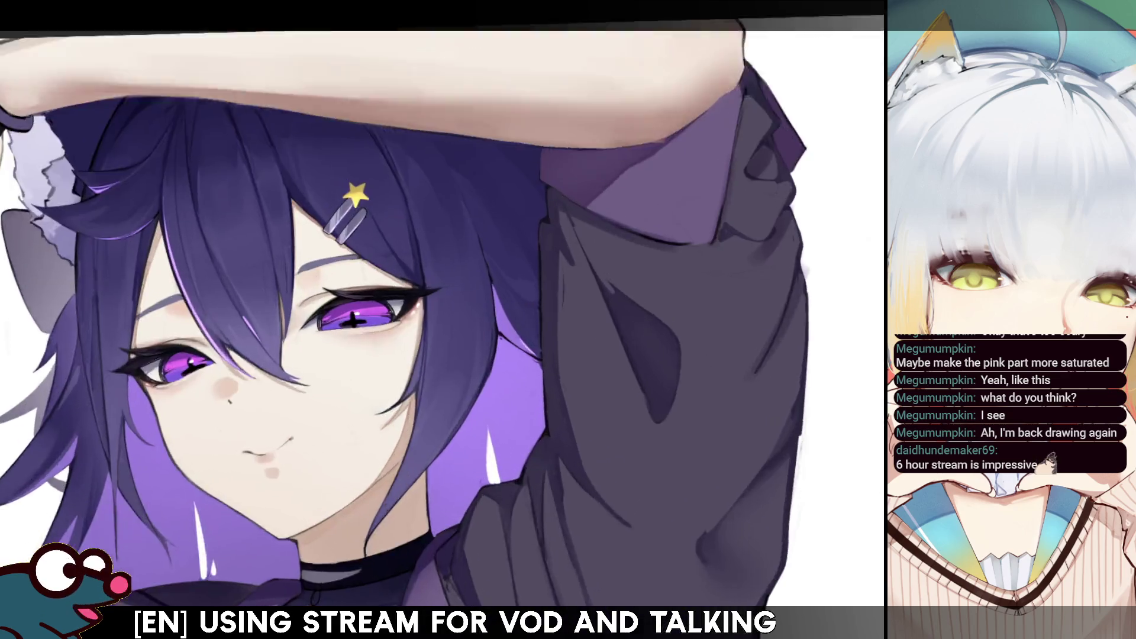
pyautogui.scroll(-6, 442, 320)
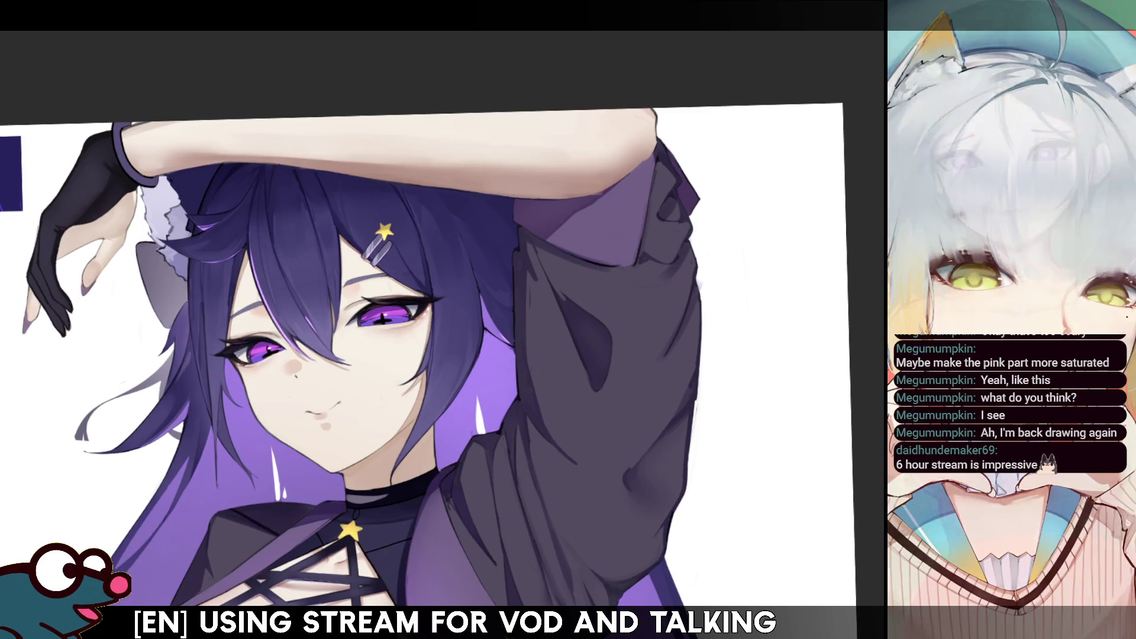
pyautogui.scroll(-3, 420, 378)
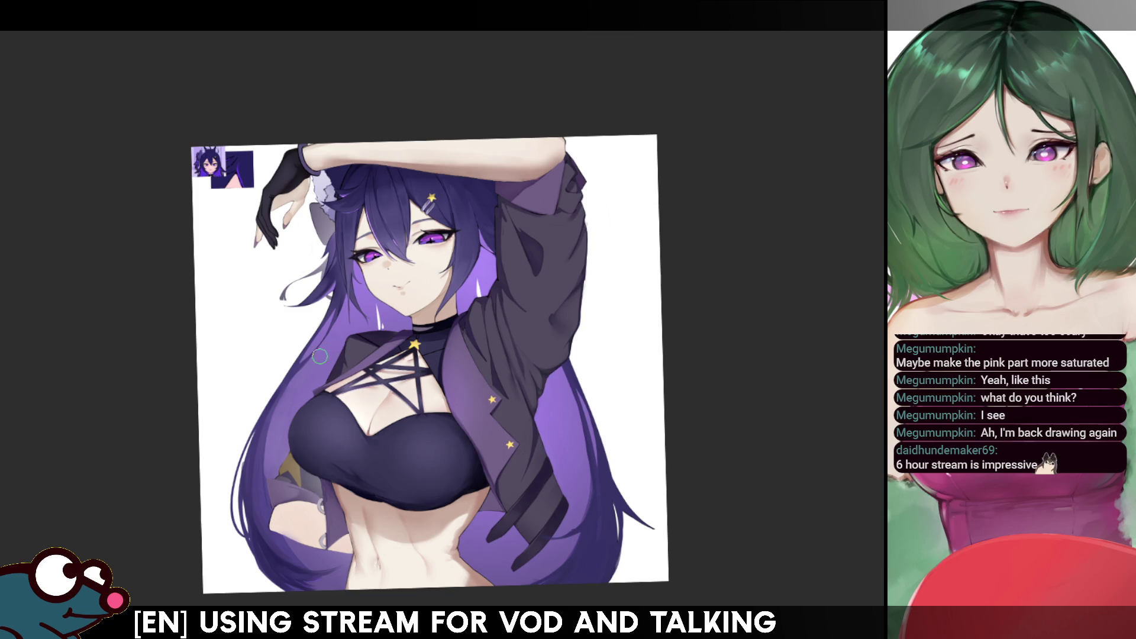
pyautogui.scroll(5, 432, 355)
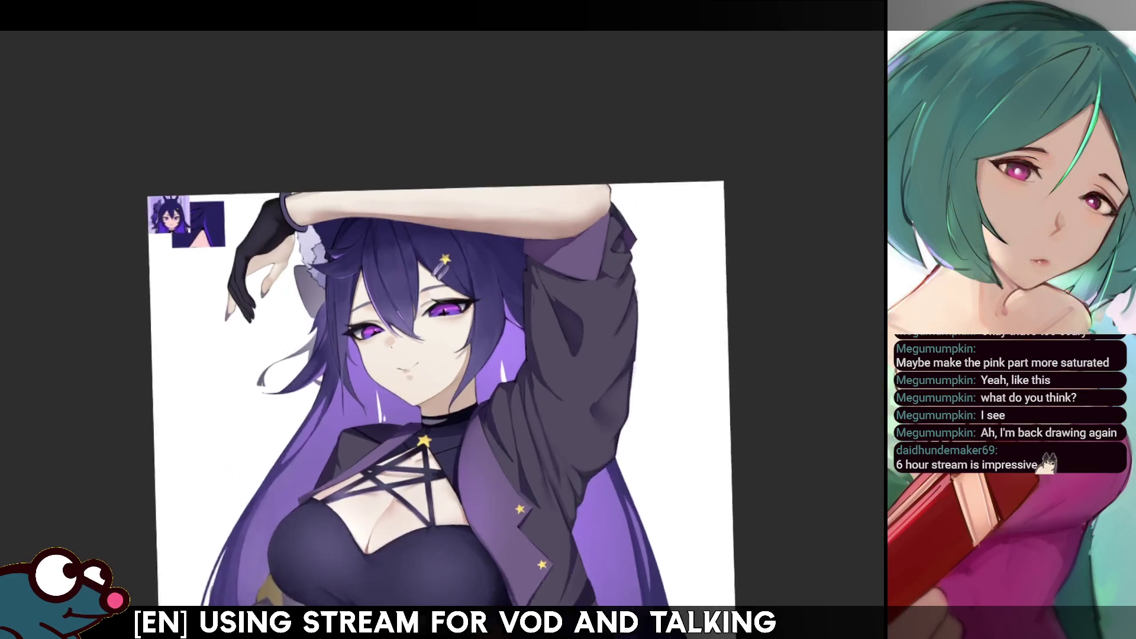
pyautogui.press('h')
pyautogui.press('h')
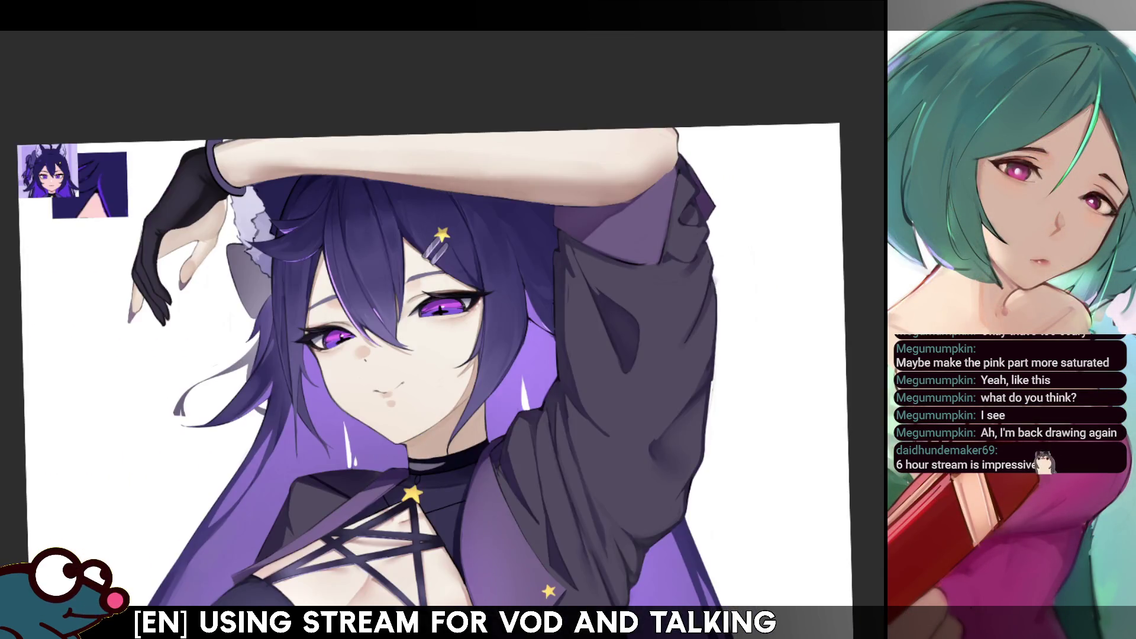
pyautogui.scroll(-5, 432, 355)
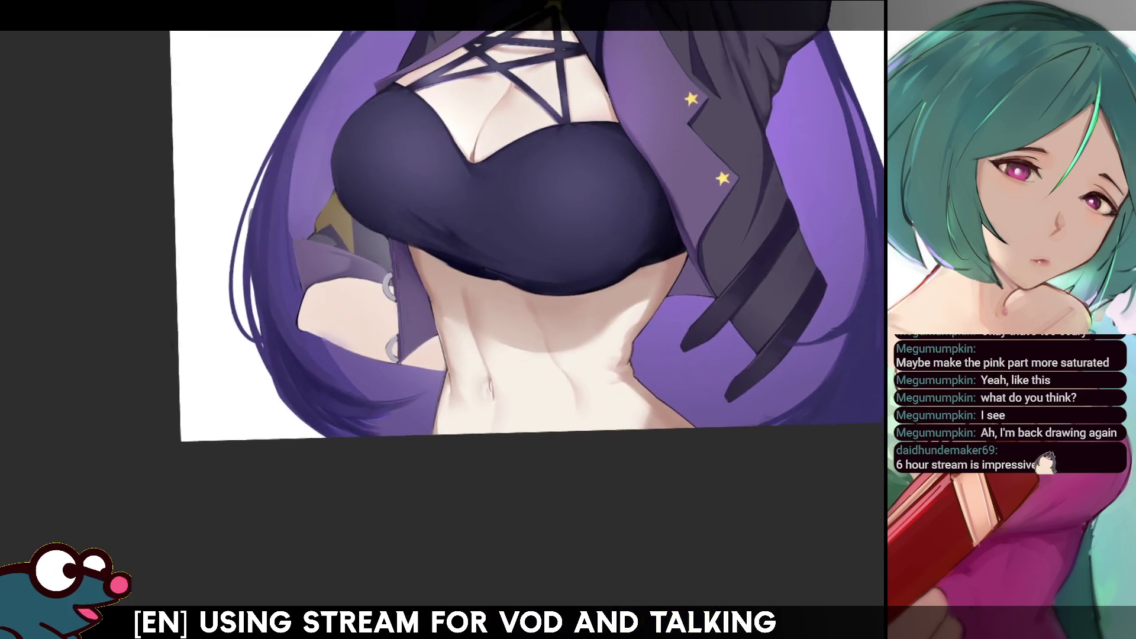
pyautogui.scroll(4, 432, 355)
pyautogui.scroll(2, 438, 355)
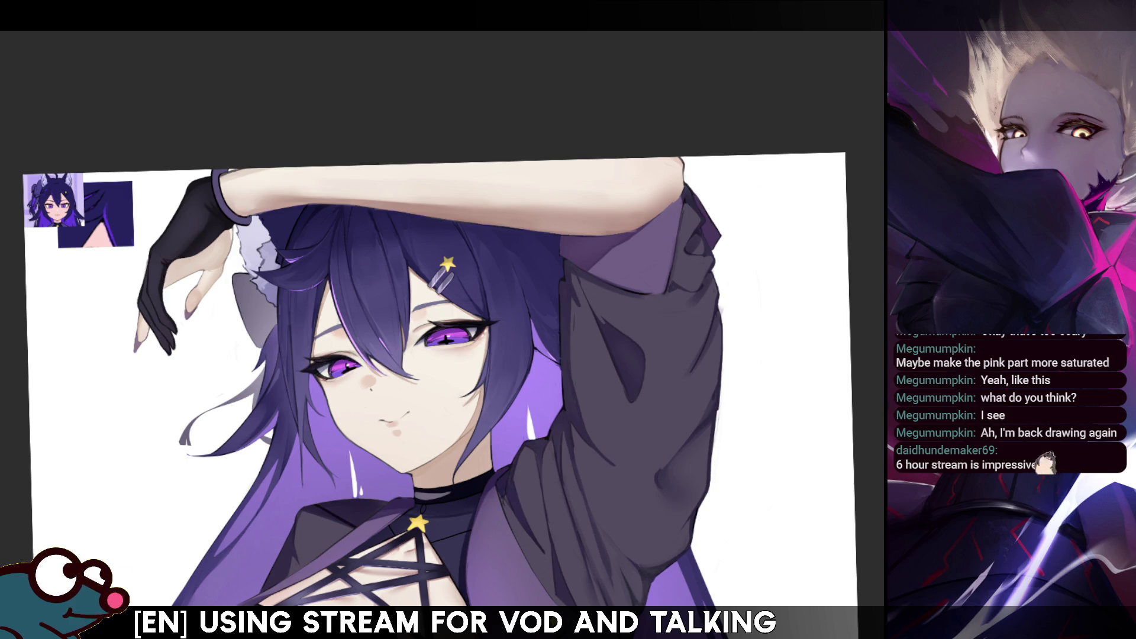
# Paint a translucent light band across the top of the hair, trying it twice
pyautogui.moveTo(343, 273)
pyautogui.mouseDown()
pyautogui.moveTo(367, 296)
pyautogui.moveTo(497, 278)
pyautogui.moveTo(331, 307)
pyautogui.moveTo(476, 274)
pyautogui.mouseUp()
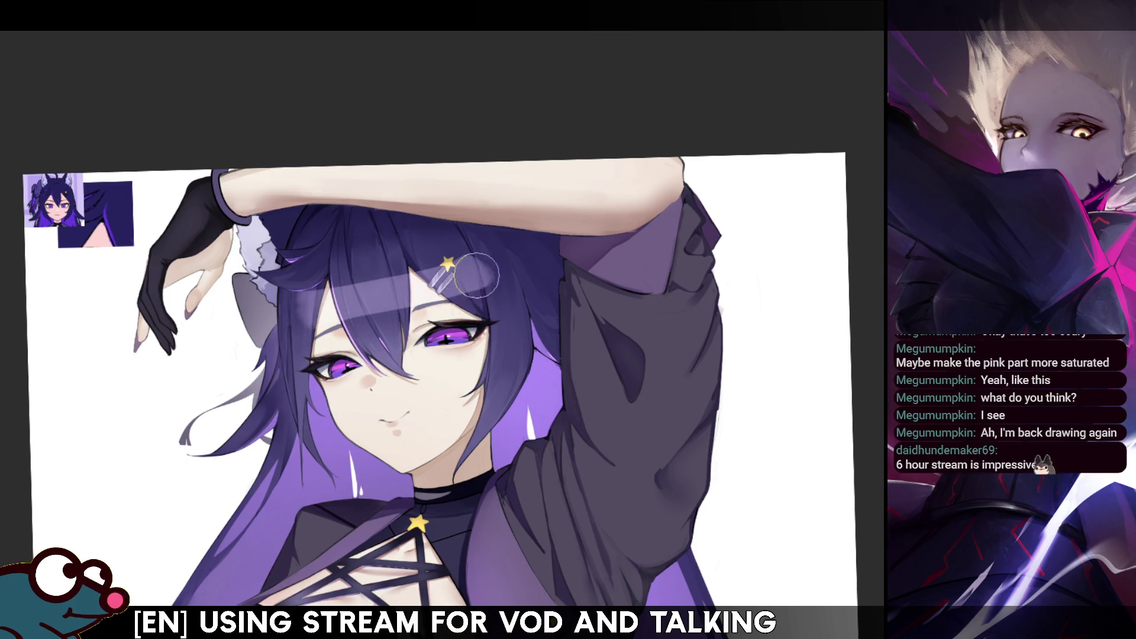
pyautogui.hotkey('ctrl', 'z')
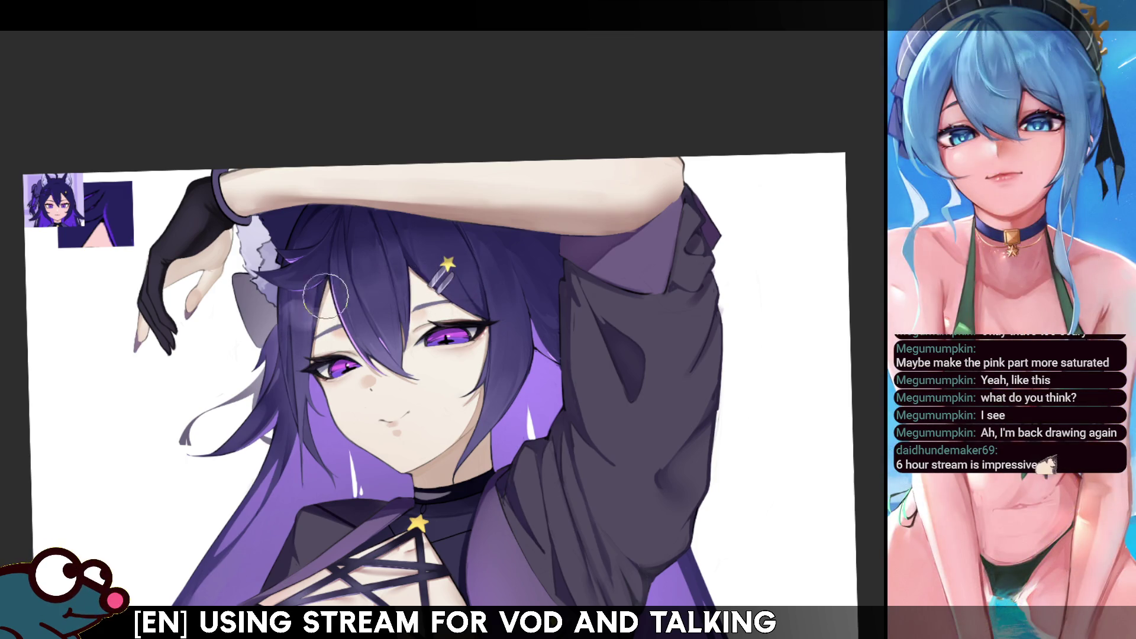
pyautogui.moveTo(290, 305); pyautogui.dragTo(491, 260)
pyautogui.hotkey('ctrl', 'z')
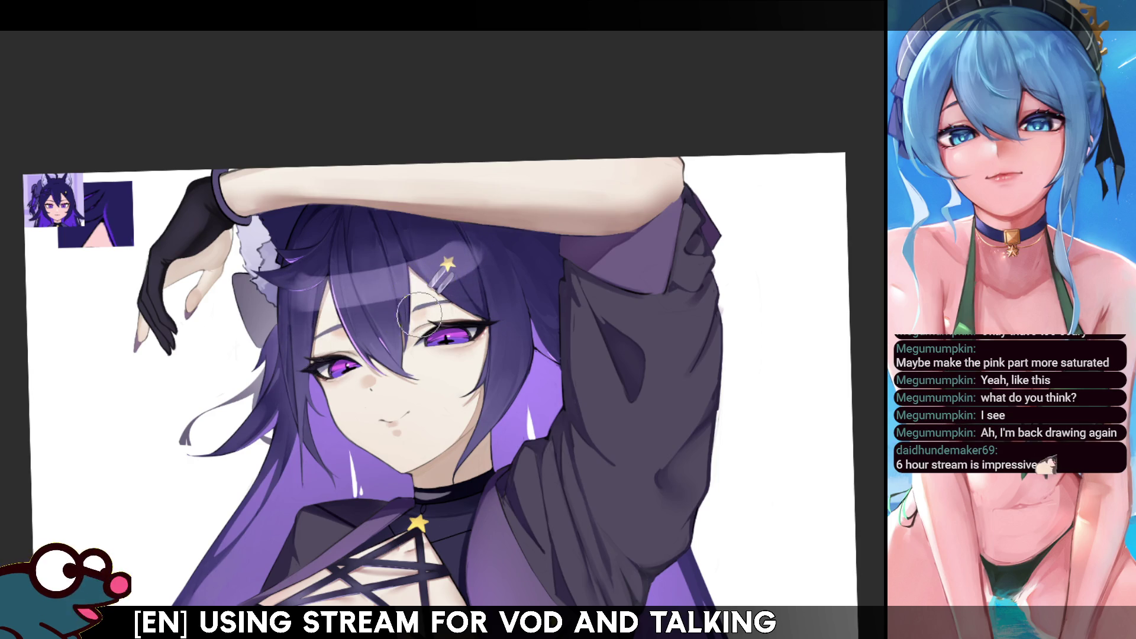
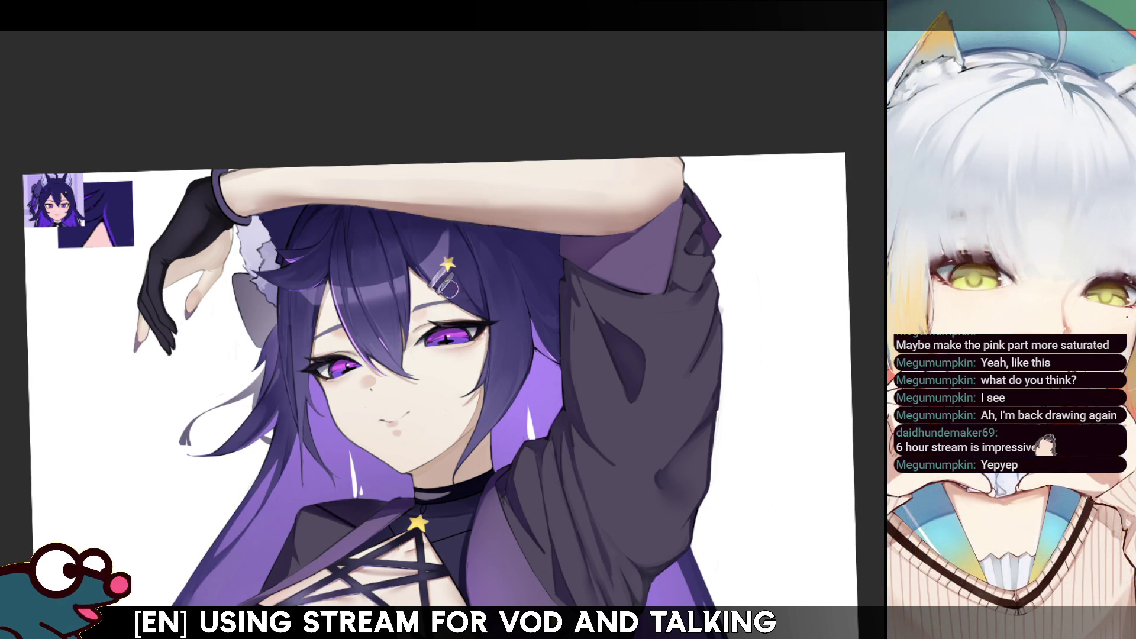
# Mirror the canvas to check the whole illustration, then flip it back to normal orientation
pyautogui.press('h')
pyautogui.press('h')
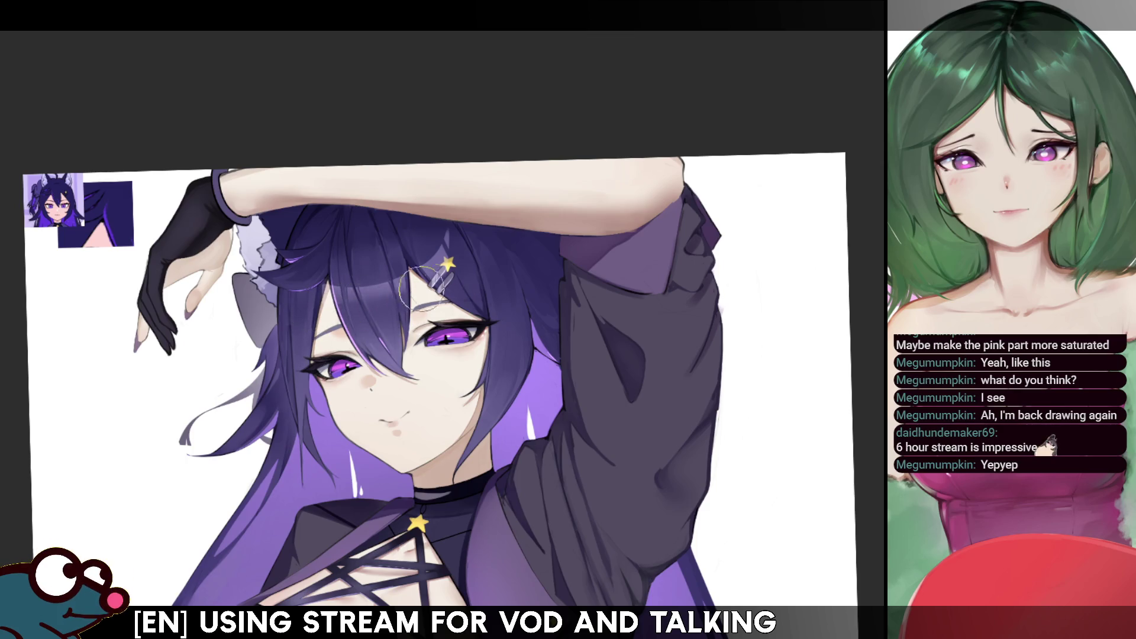
pyautogui.press('h')
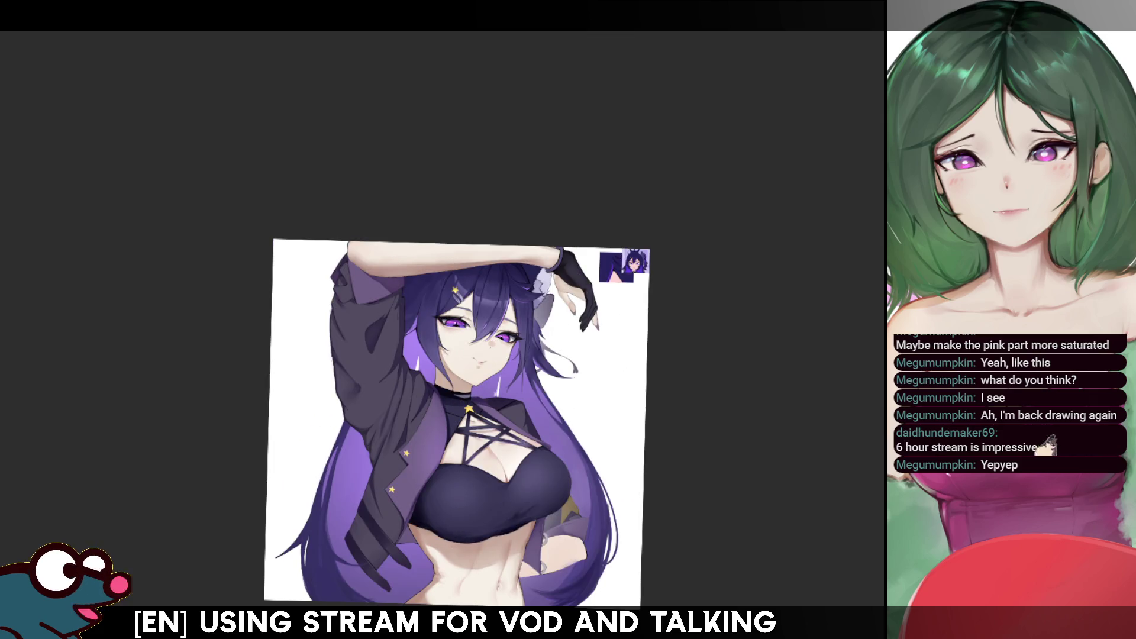
pyautogui.press('h')
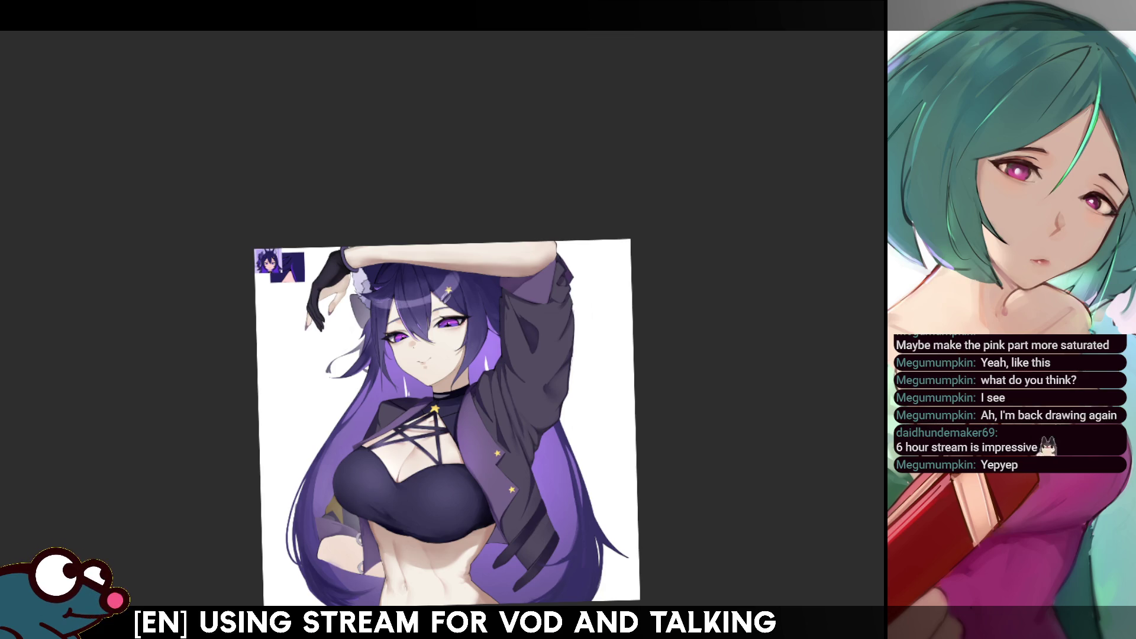
pyautogui.scroll(3, 450, 414)
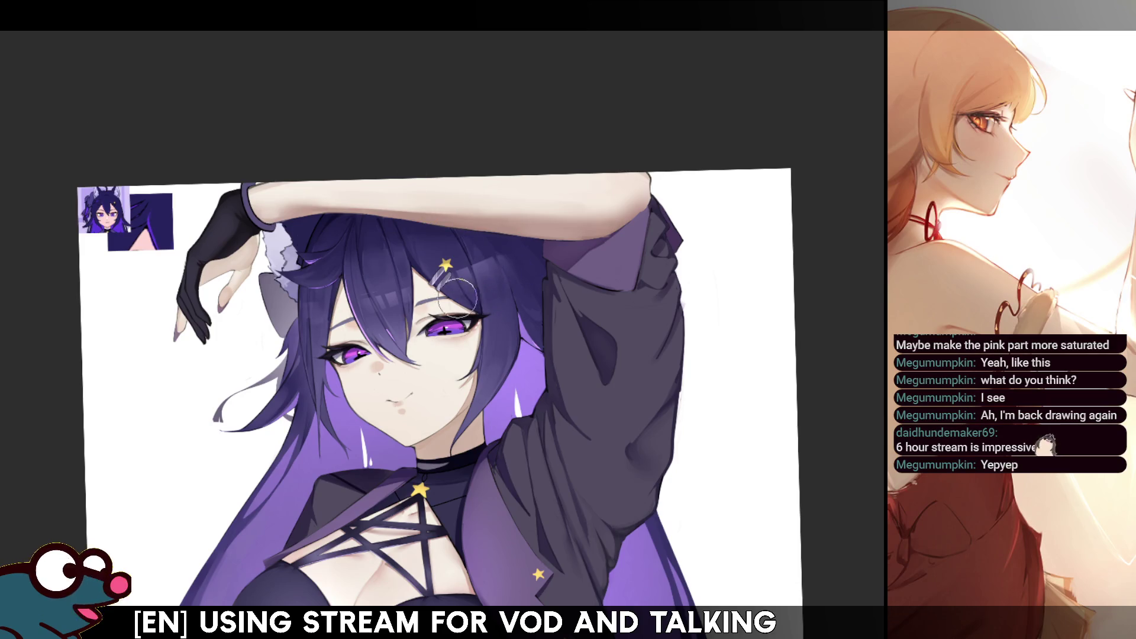
pyautogui.press('m')
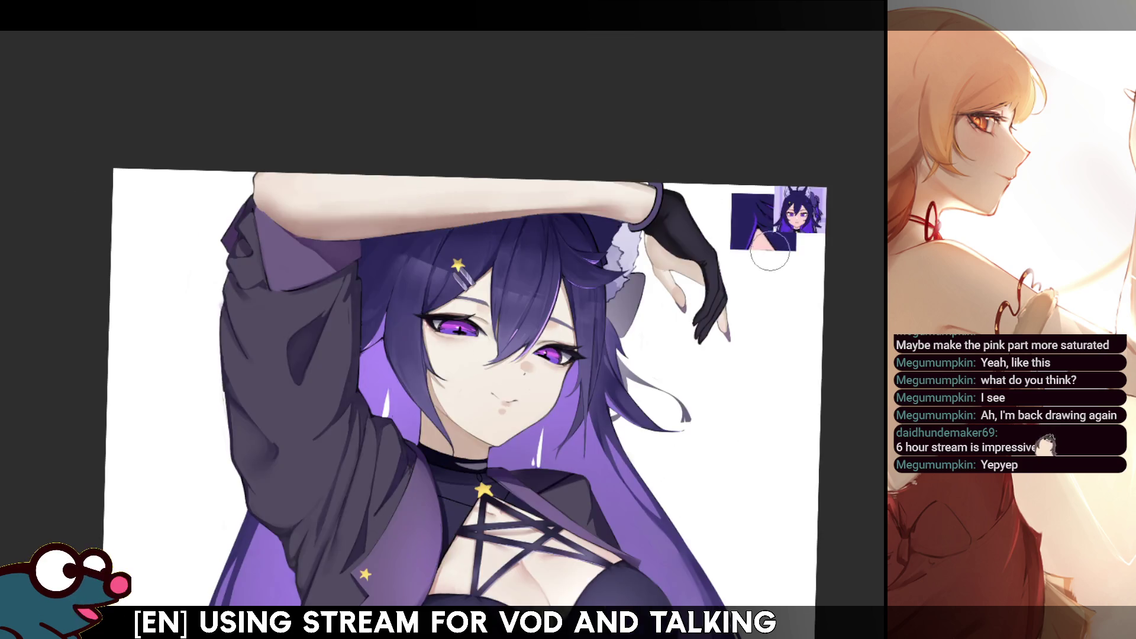
pyautogui.press('m')
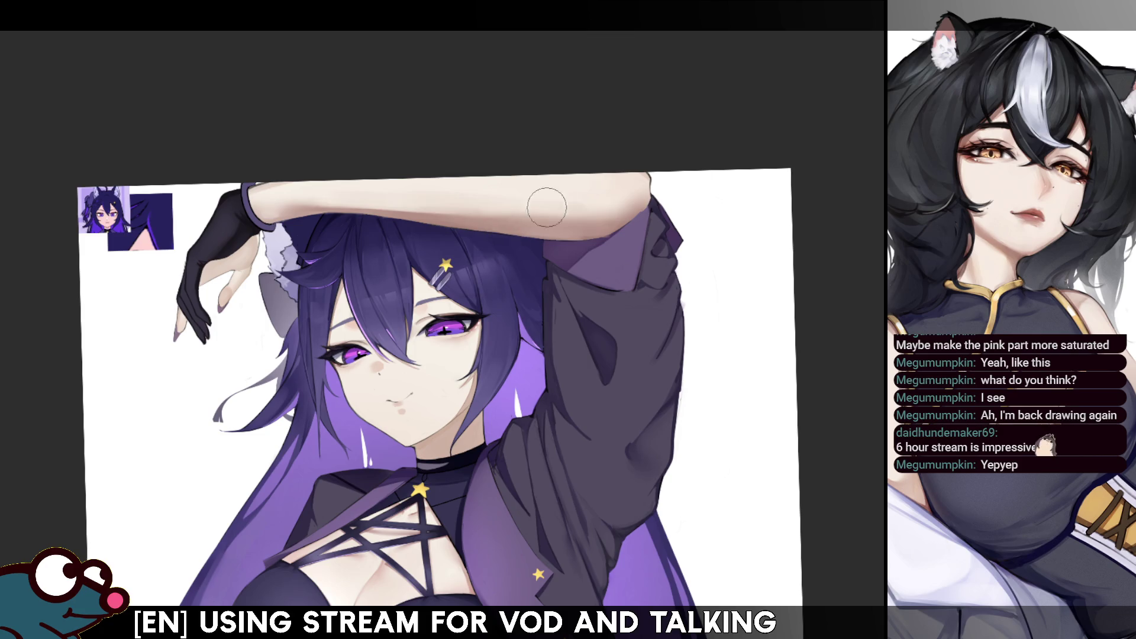
pyautogui.press('h')
pyautogui.press('h')
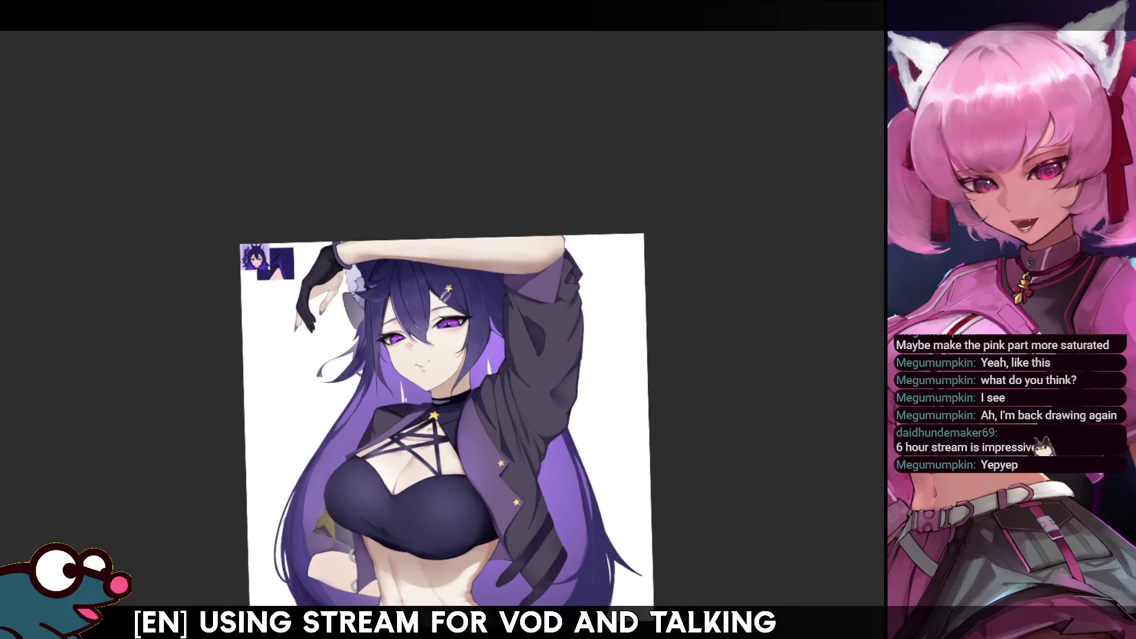
pyautogui.press('h')
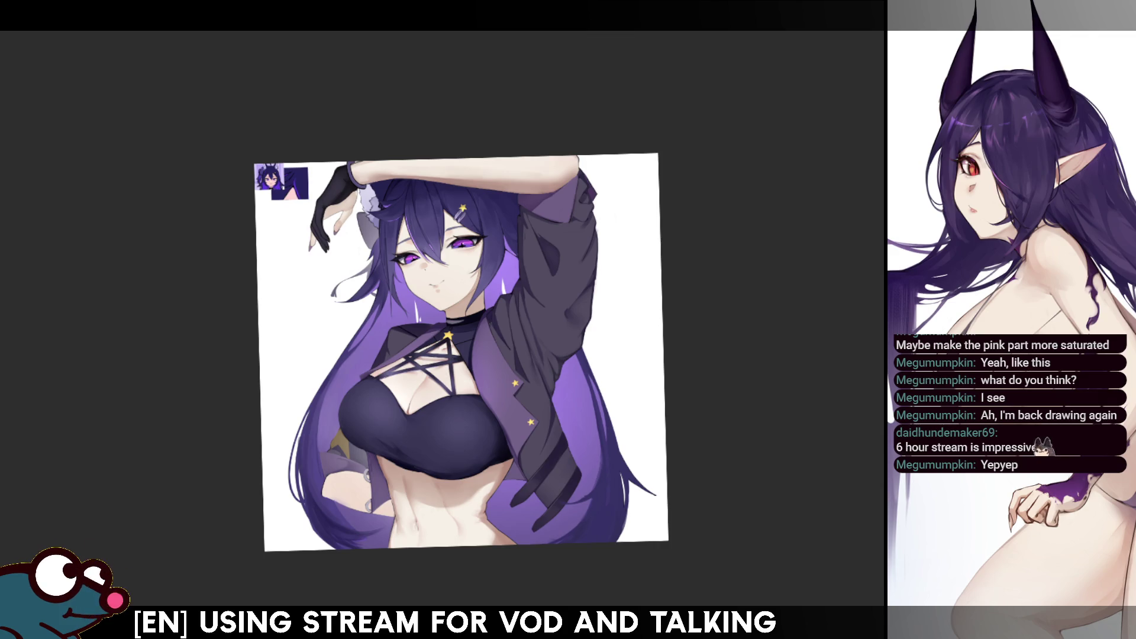
pyautogui.scroll(3, 326, 488)
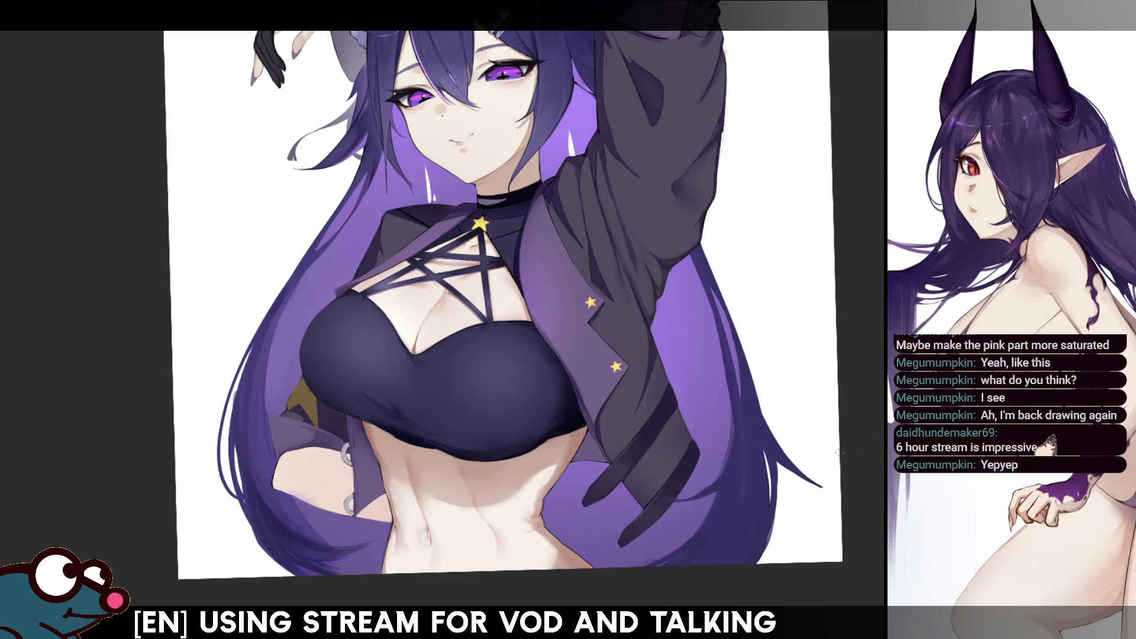
# Lasso the small skin patch at the figure's lower-left hip
pyautogui.moveTo(346, 450); pyautogui.dragTo(352, 504)
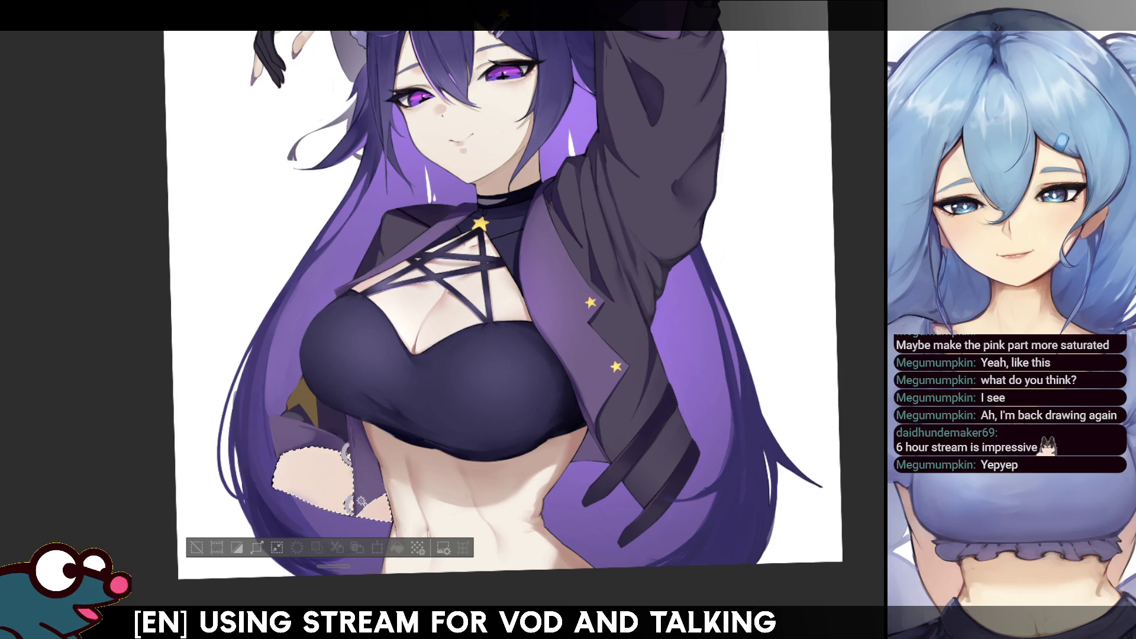
pyautogui.click(335, 431)
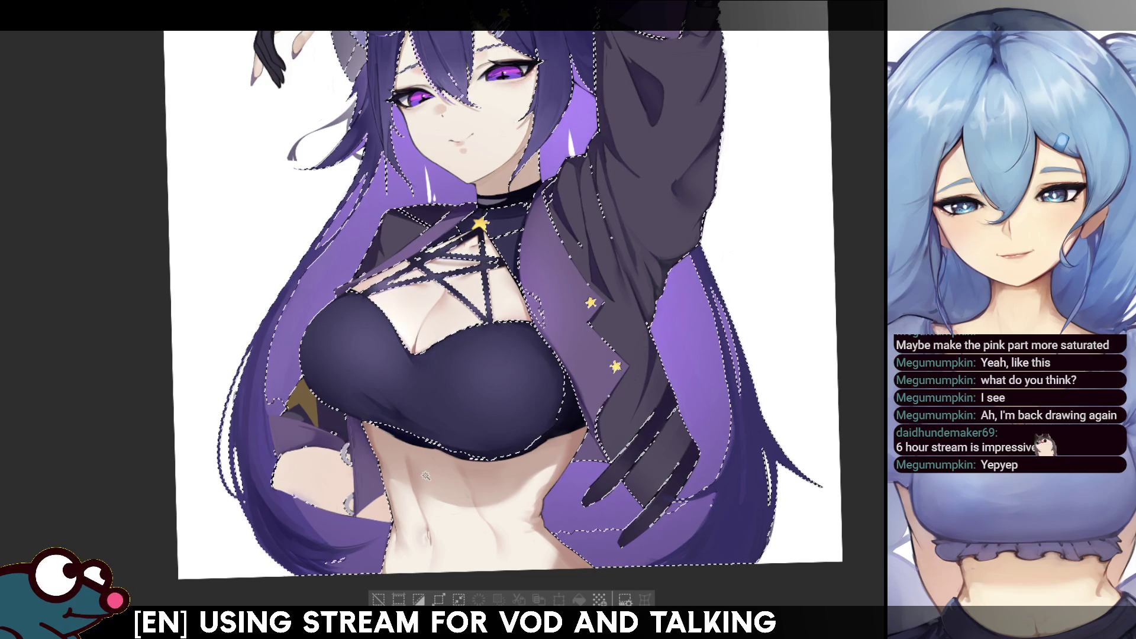
pyautogui.hotkey('ctrl', 'd')
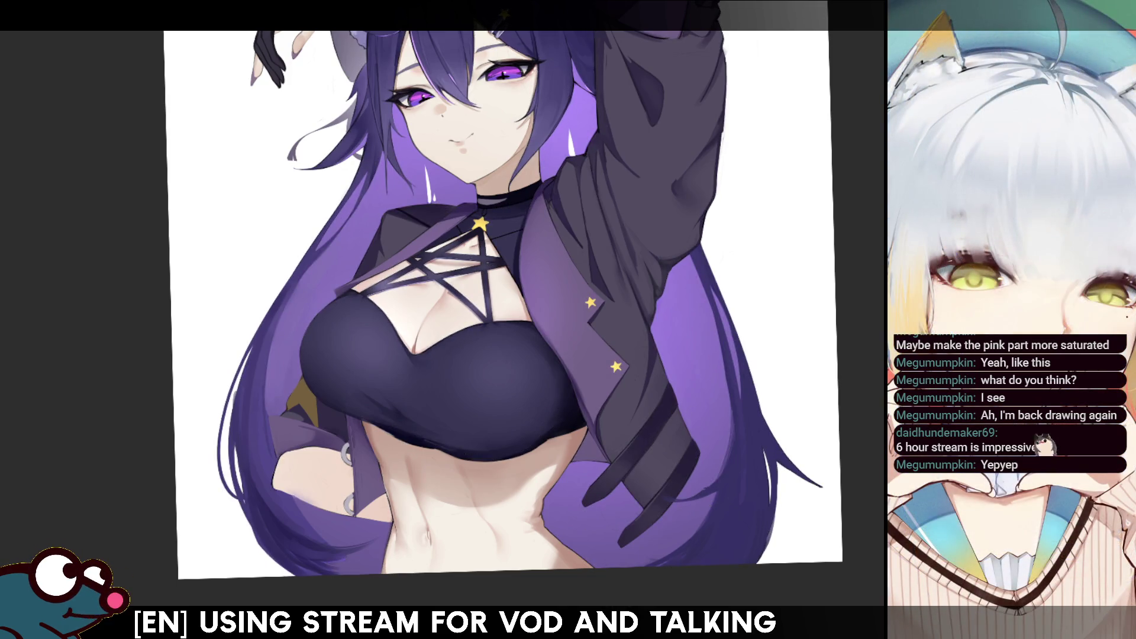
pyautogui.hotkey('ctrl', 'z')
pyautogui.hotkey('ctrl', 'z')
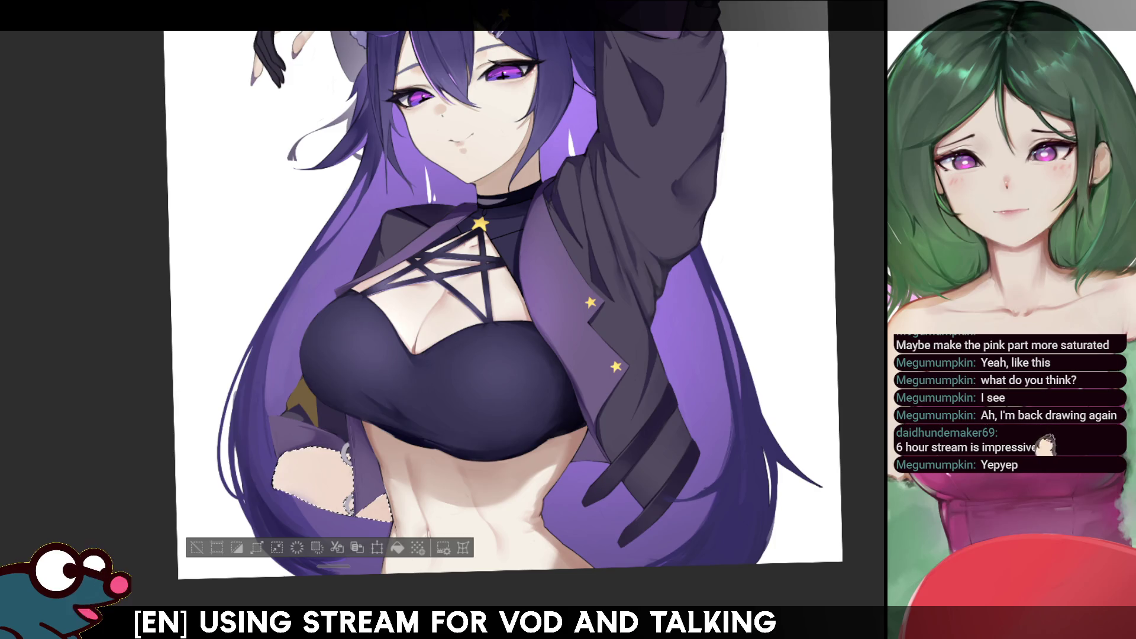
# Airbrush the selected hip skin a darker, warmer peach and review it with the selection hidden
pyautogui.moveTo(329, 431)
pyautogui.mouseDown()
pyautogui.moveTo(305, 482)
pyautogui.moveTo(355, 406)
pyautogui.moveTo(383, 426)
pyautogui.mouseUp()
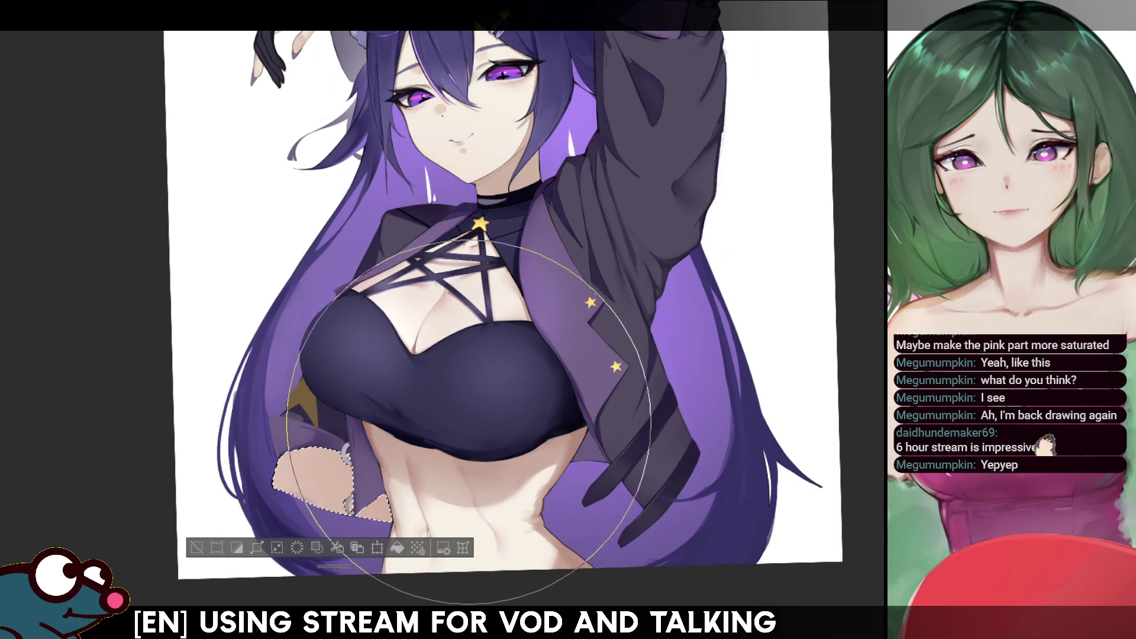
pyautogui.hotkey('ctrl', 'd')
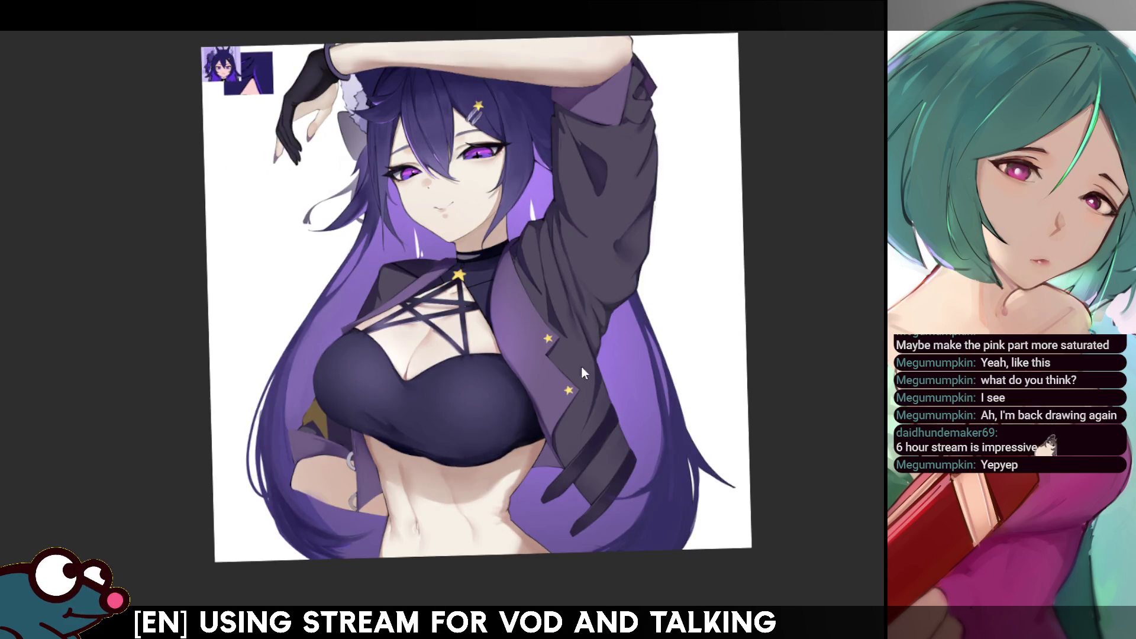
pyautogui.hotkey('ctrl', 'z')
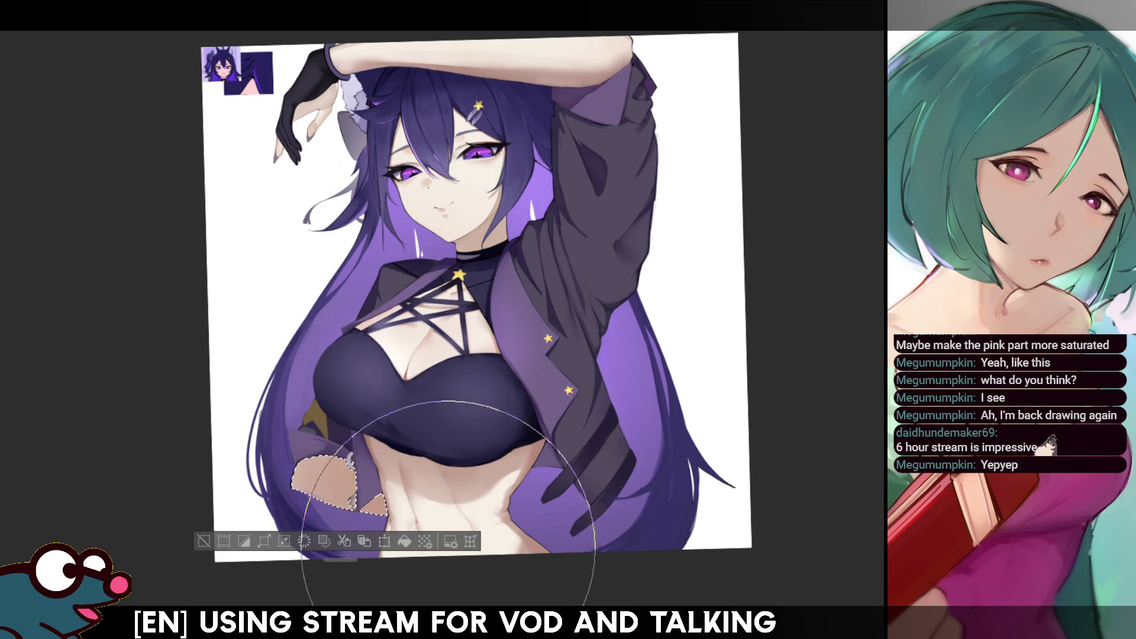
pyautogui.hotkey('ctrl', 'd')
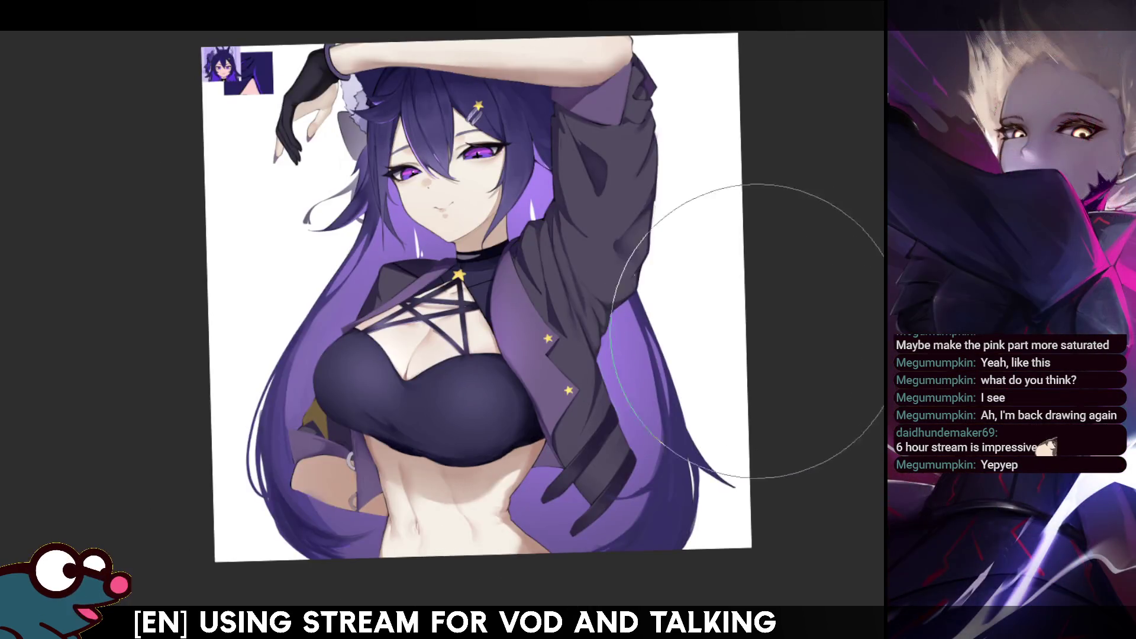
pyautogui.hotkey('ctrl', 'z')
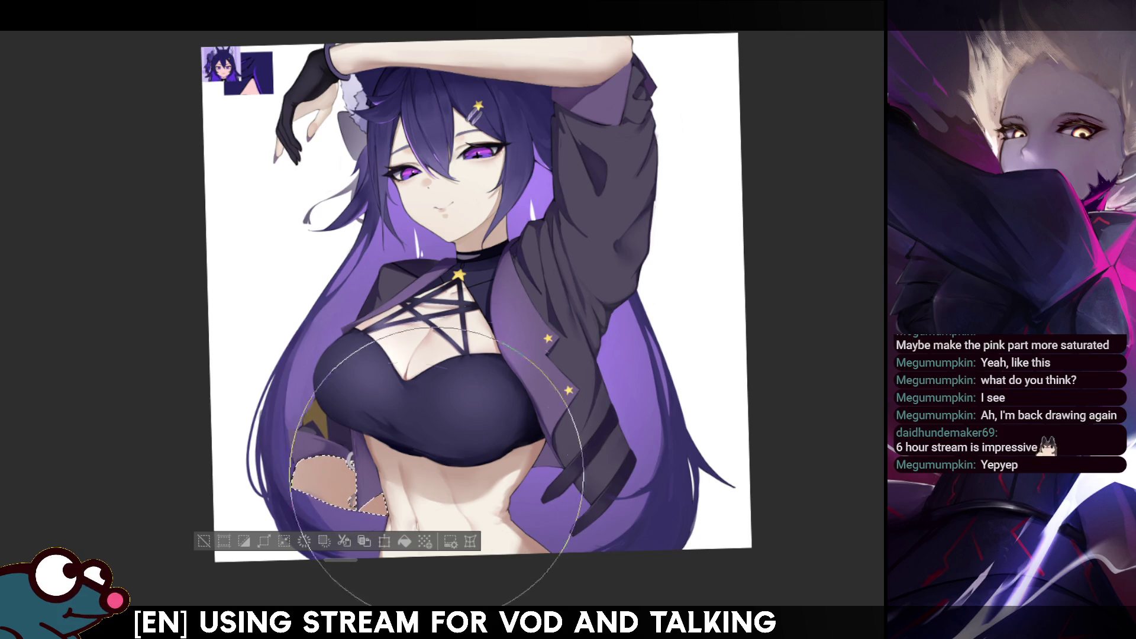
pyautogui.hotkey('ctrl', 'd')
# Mirror and reframe the view around the figure, then clear the hip skin selection
pyautogui.press('h')
pyautogui.press('h')
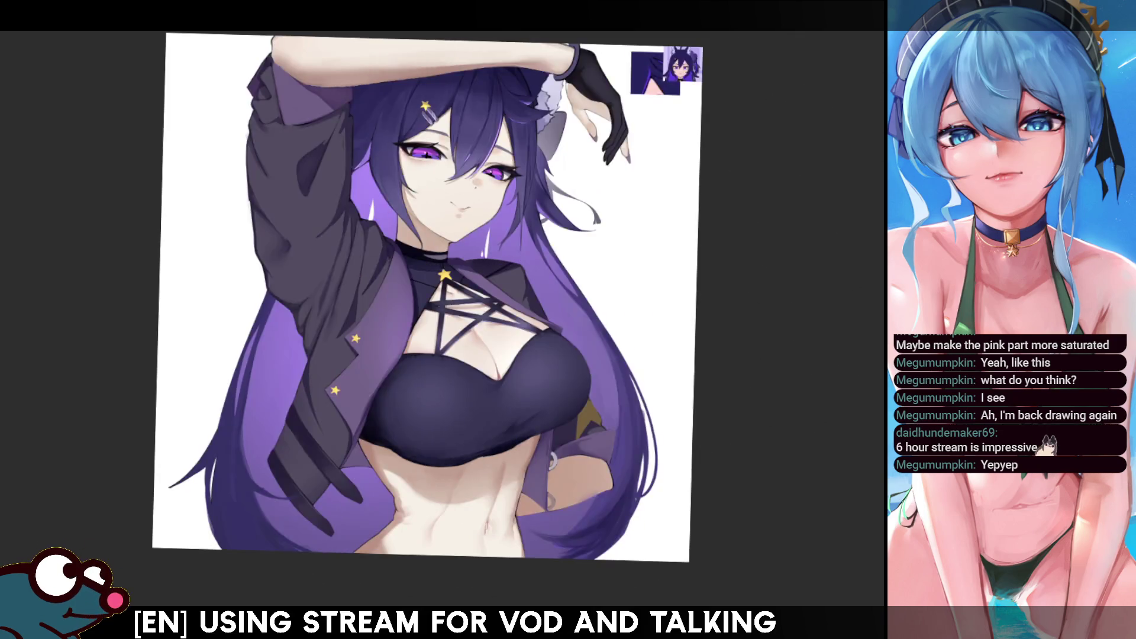
pyautogui.moveTo(718, 192); pyautogui.dragTo(682, 247)
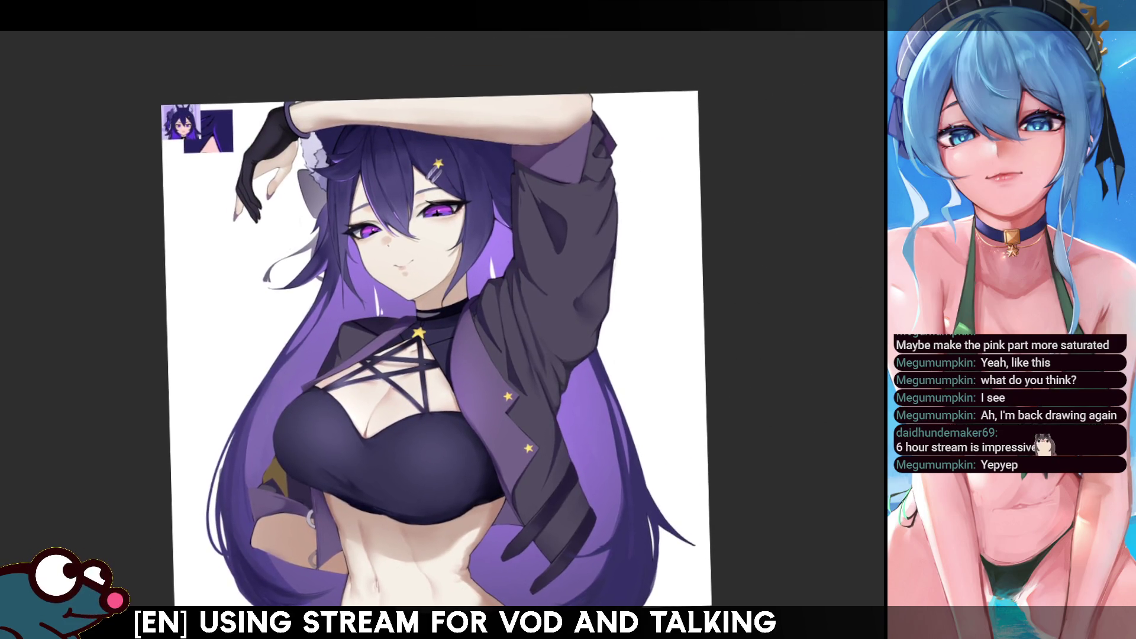
pyautogui.hotkey('ctrl', 'shift', 'd')
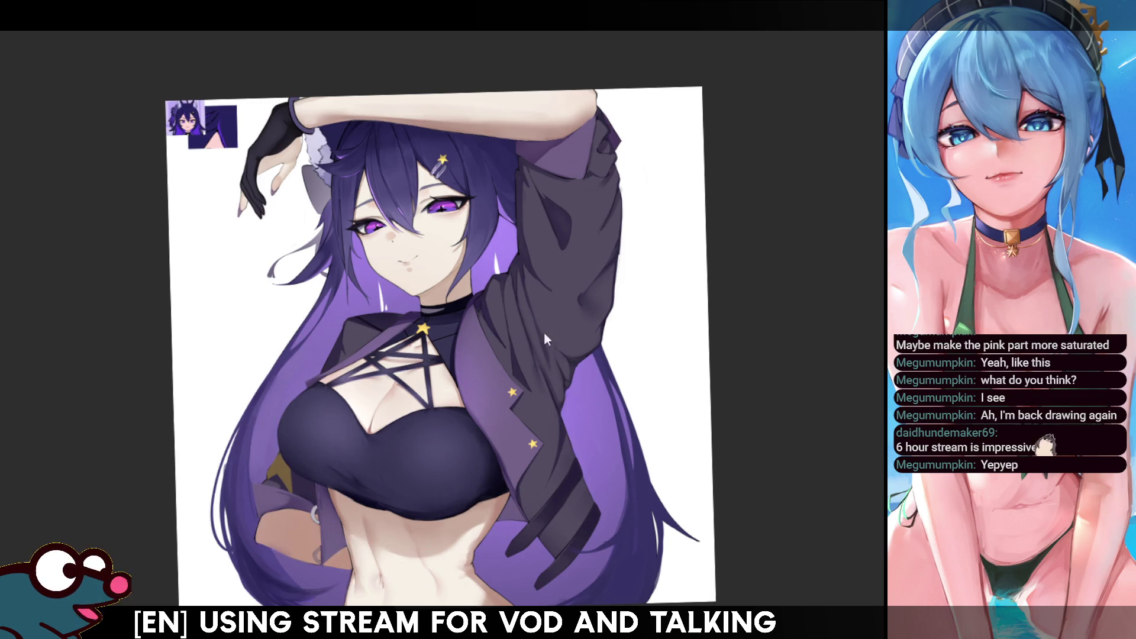
pyautogui.press('h')
pyautogui.press('h')
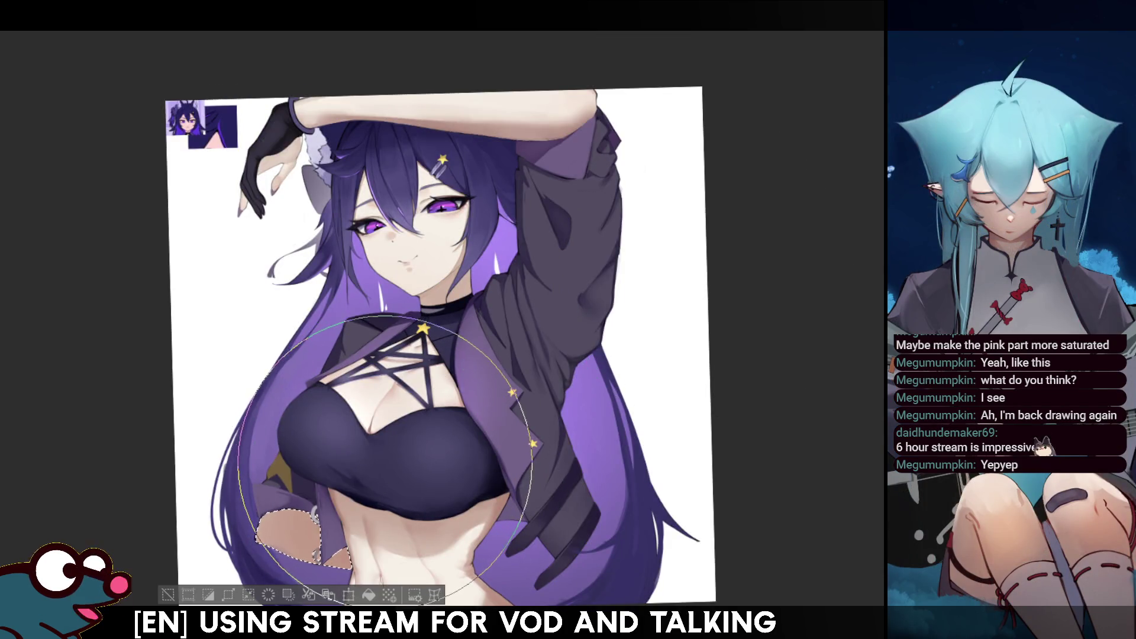
pyautogui.hotkey('ctrl', 'd')
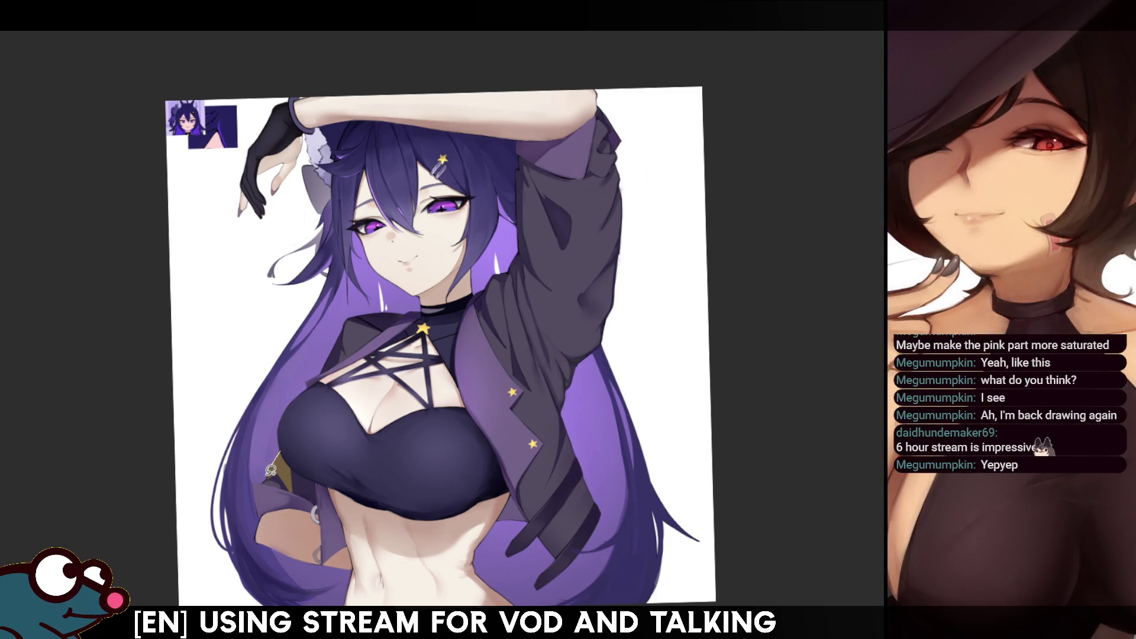
# Outline the jacket edge near the hip, then deselect and mirror the drawing to check it
pyautogui.moveTo(267, 512); pyautogui.dragTo(262, 502)
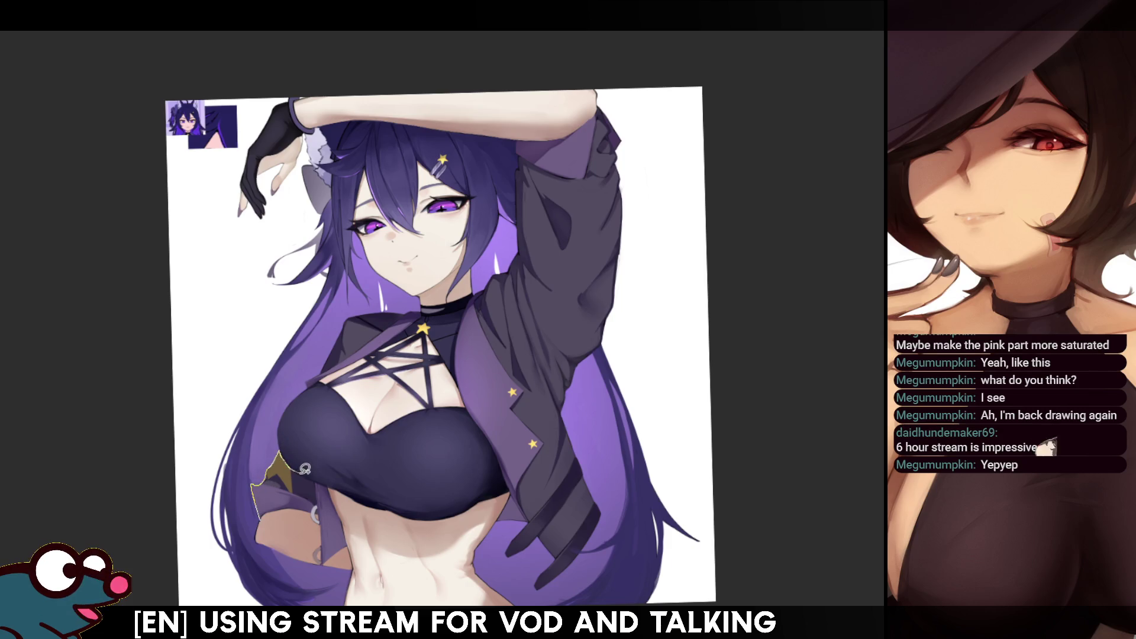
pyautogui.moveTo(317, 508); pyautogui.dragTo(316, 512)
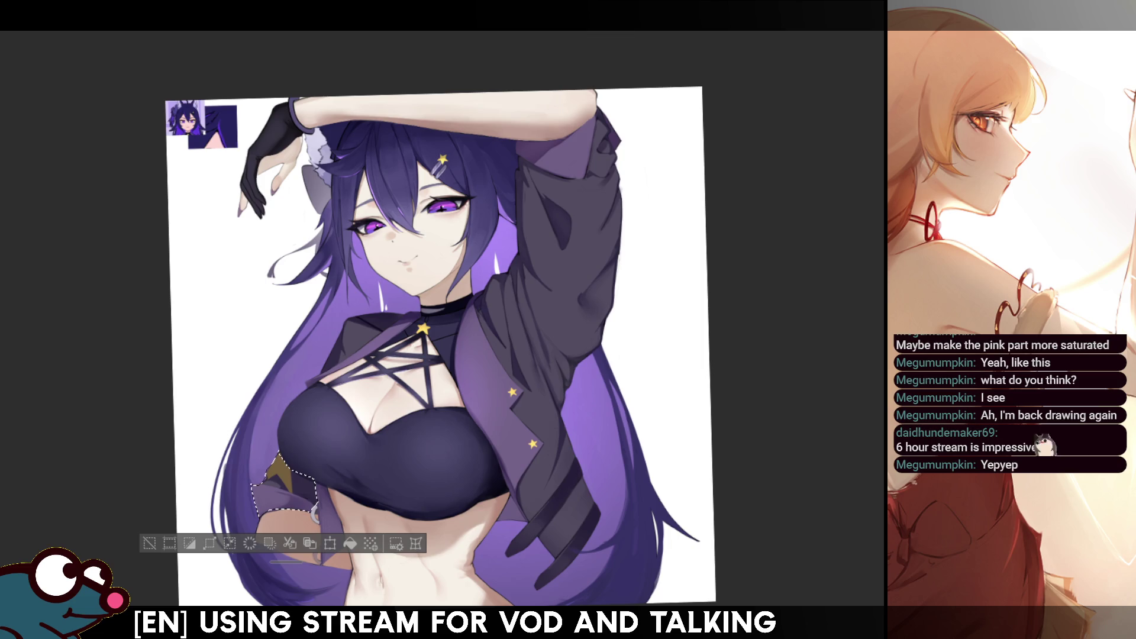
pyautogui.press('b')
pyautogui.hotkey('ctrl', 'd')
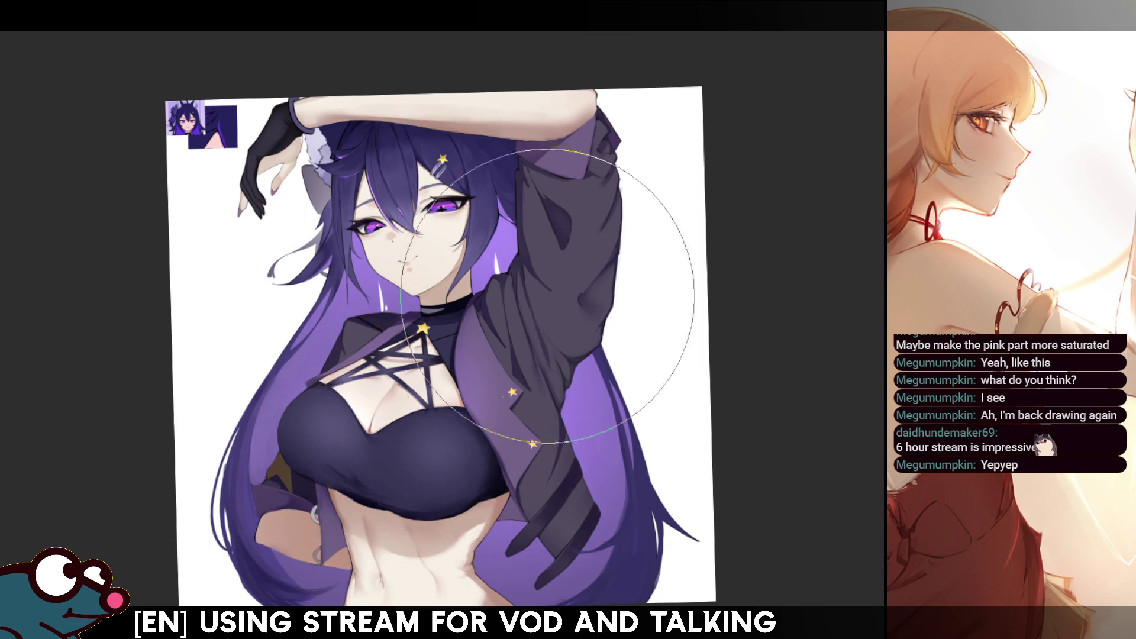
pyautogui.press('h')
pyautogui.press('h')
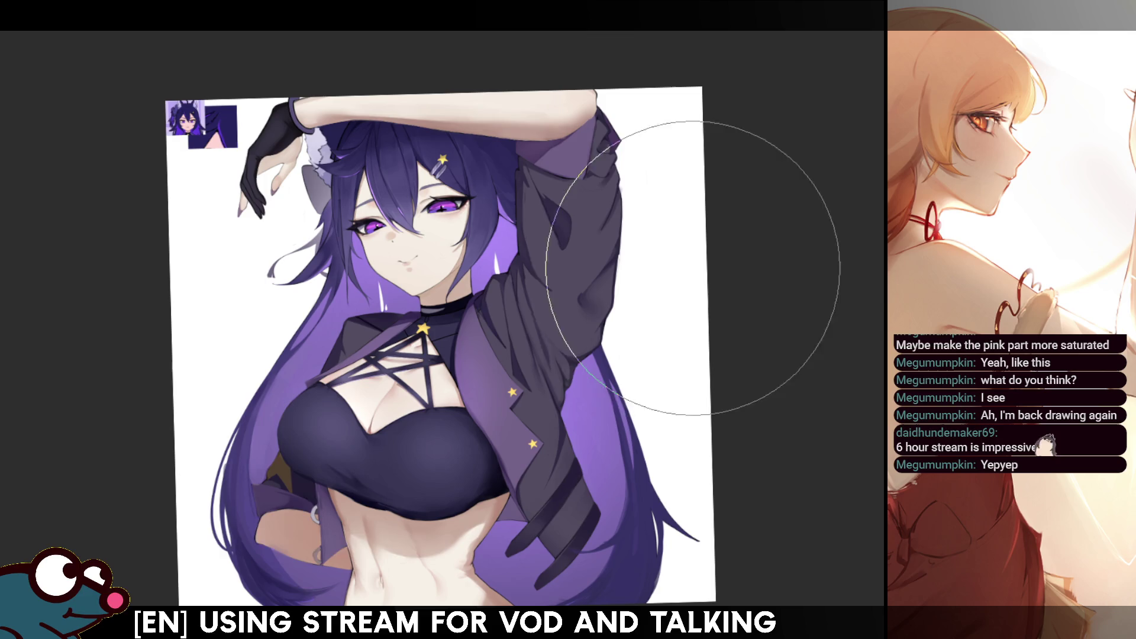
pyautogui.hotkey('ctrl', 'z')
pyautogui.press('b')
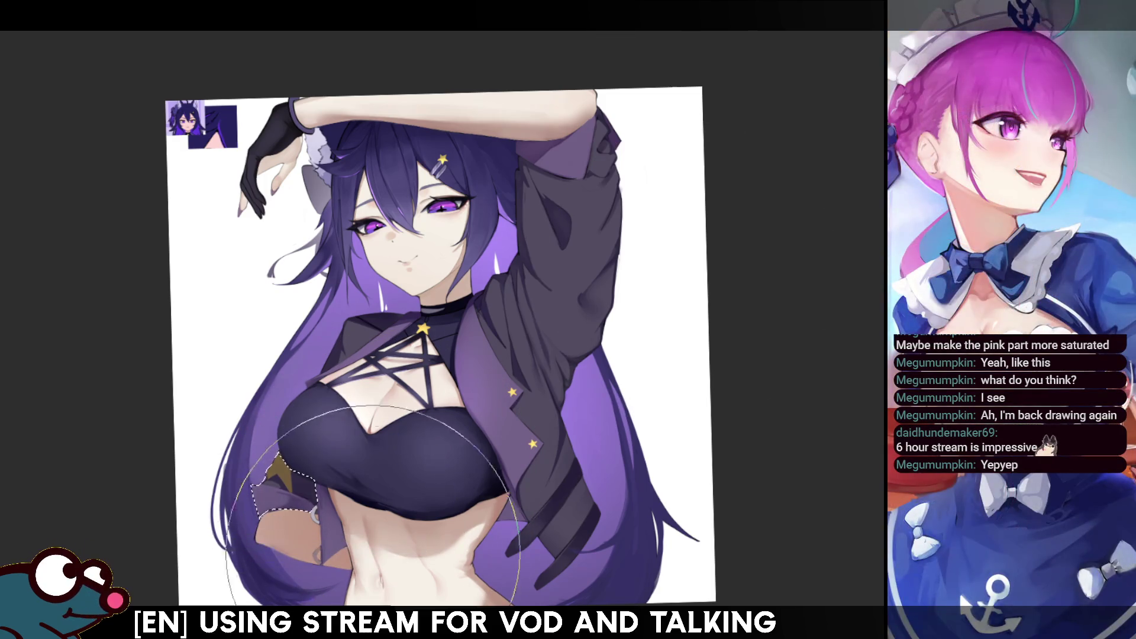
pyautogui.hotkey('ctrl', 'd')
pyautogui.press('h')
pyautogui.press('h')
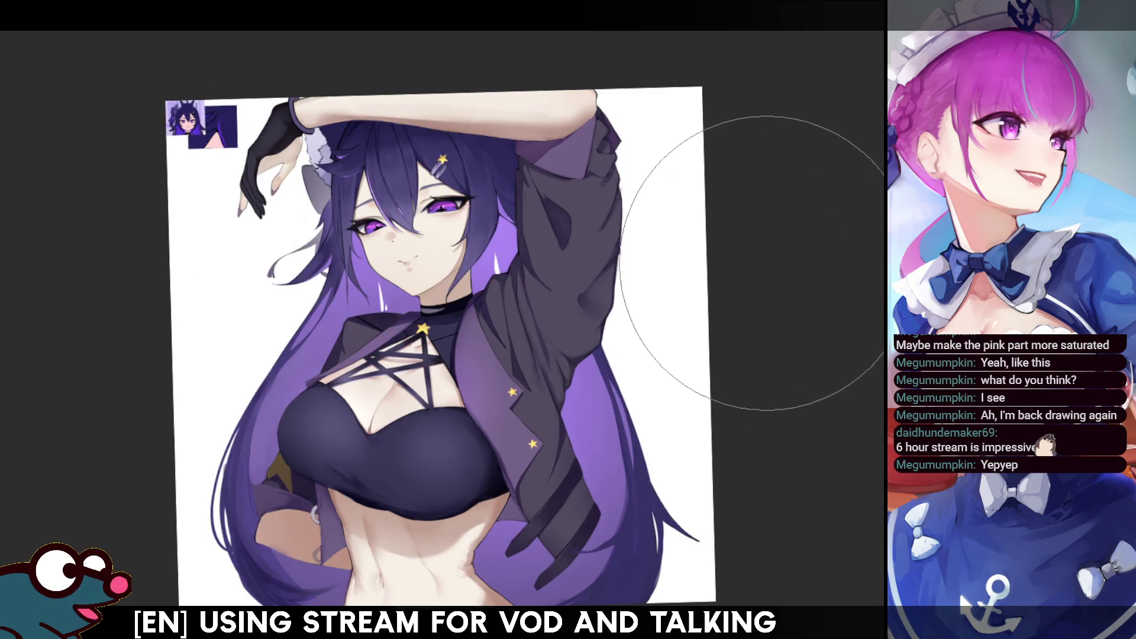
pyautogui.scroll(-2, 430, 333)
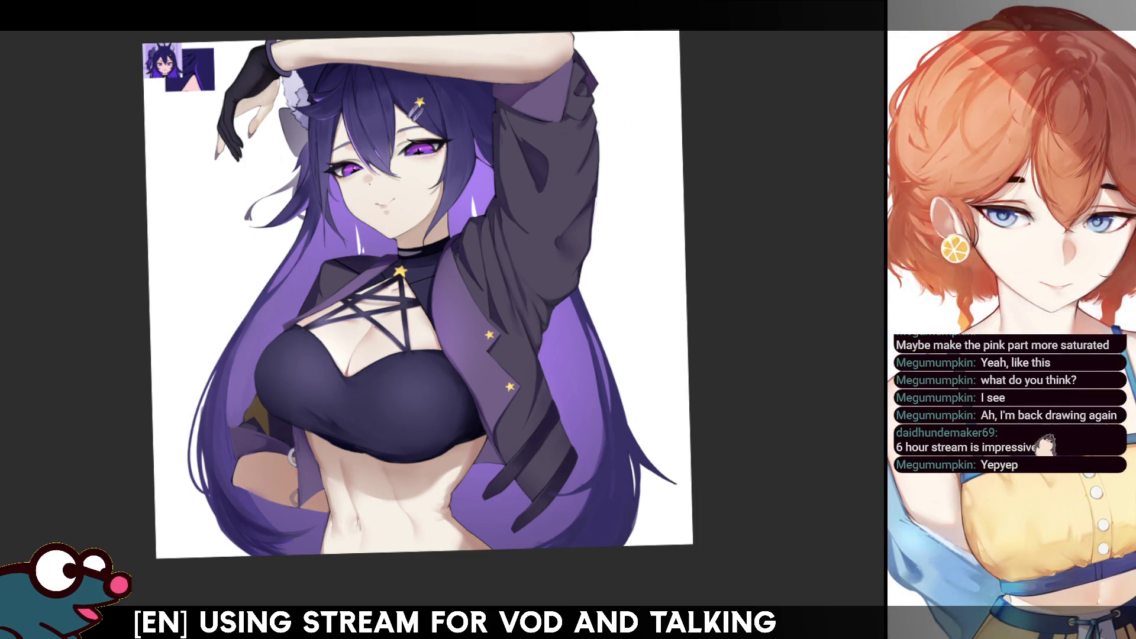
# Check the drawing mirrored once more, then select the whole character's silhouette
pyautogui.press('h')
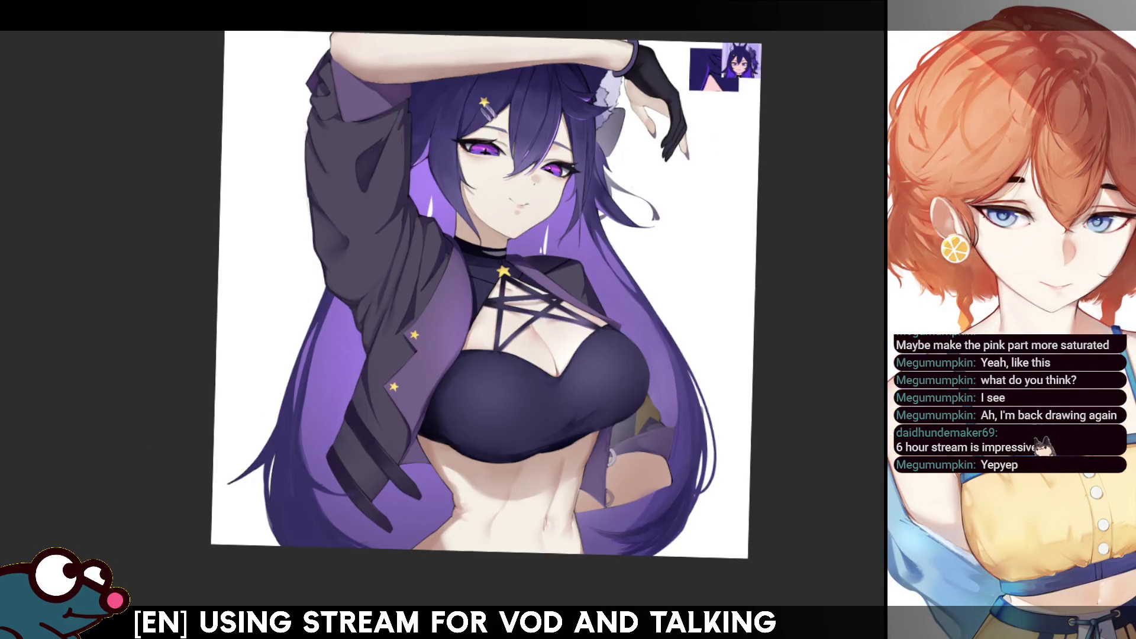
pyautogui.press('h')
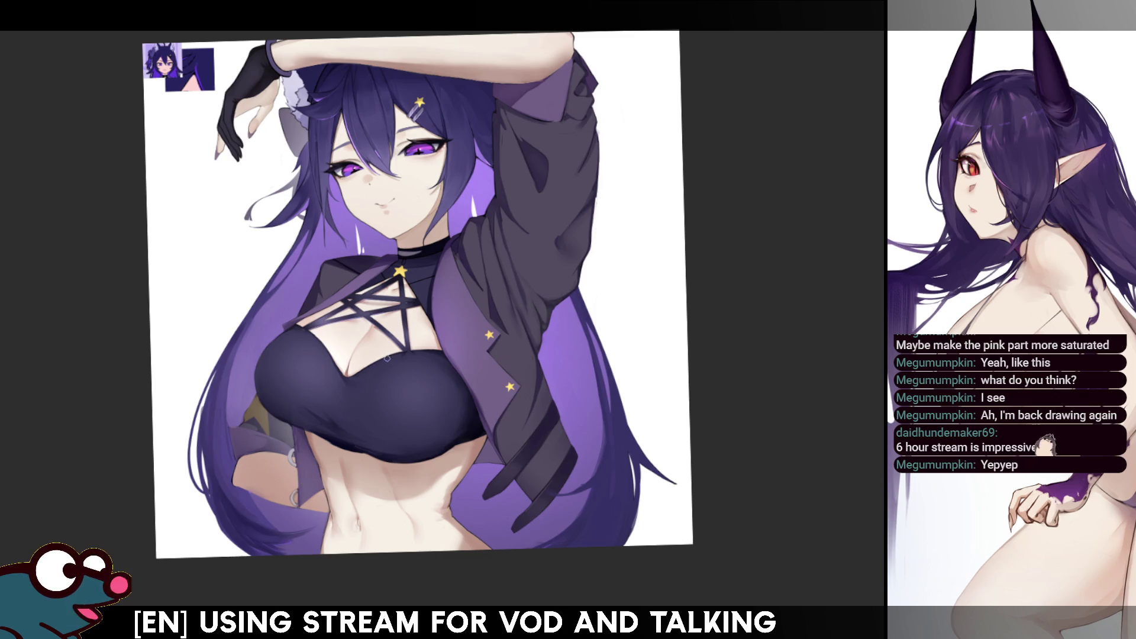
pyautogui.press('h')
pyautogui.press('h')
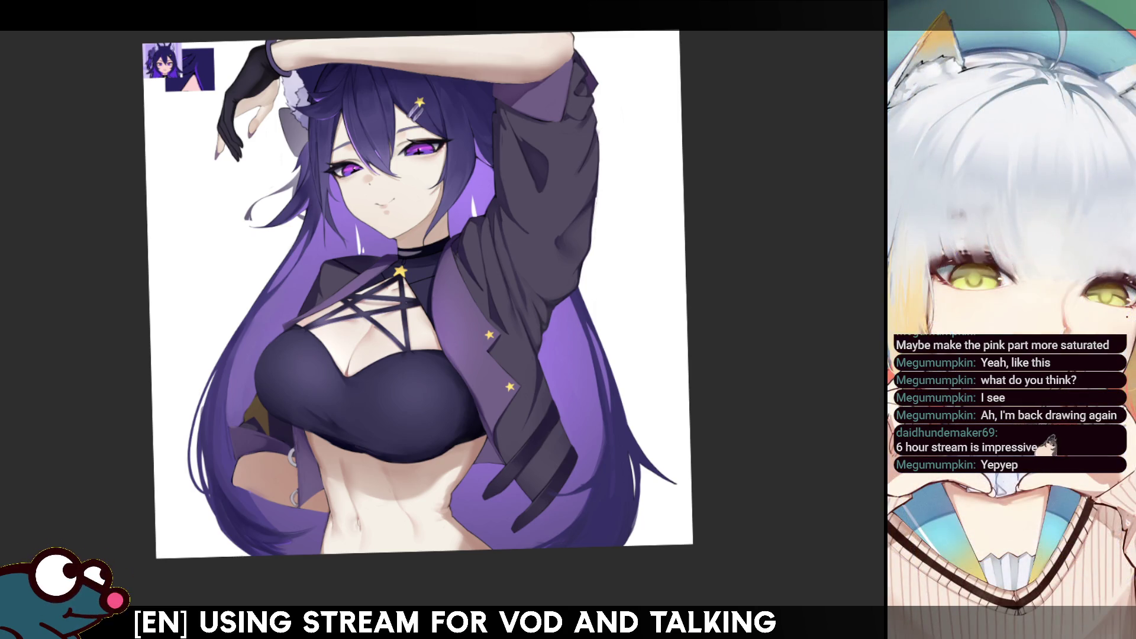
pyautogui.hotkey('ctrl', 'a')
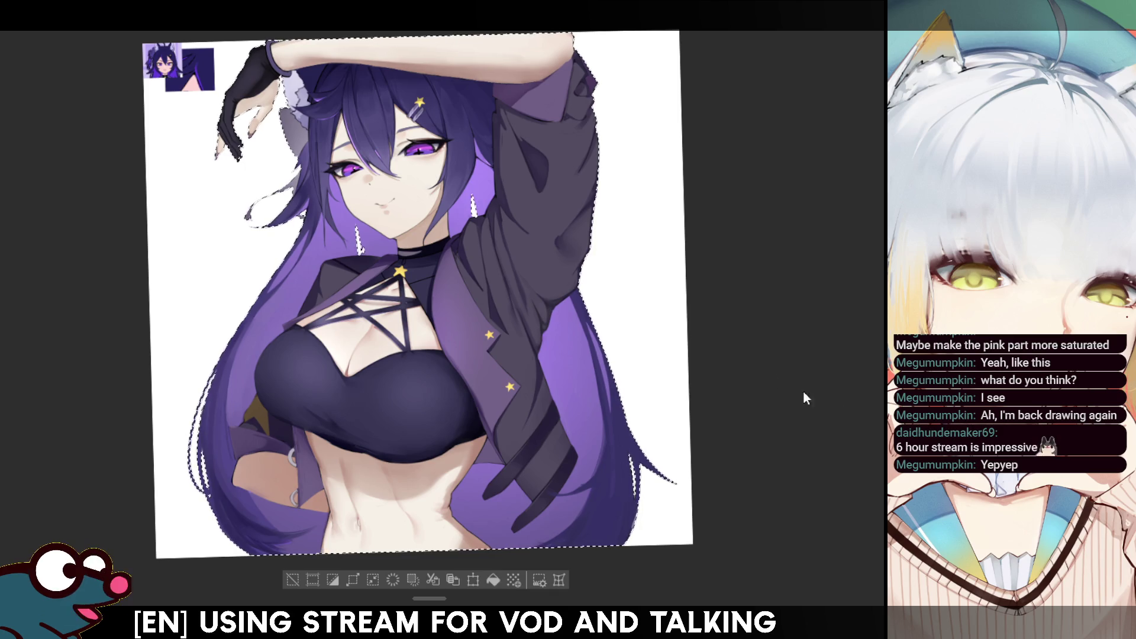
# Magic-wand select the left hair and the hair around the chest, dropping the lower-left addition
pyautogui.hotkey('ctrl', 'd')
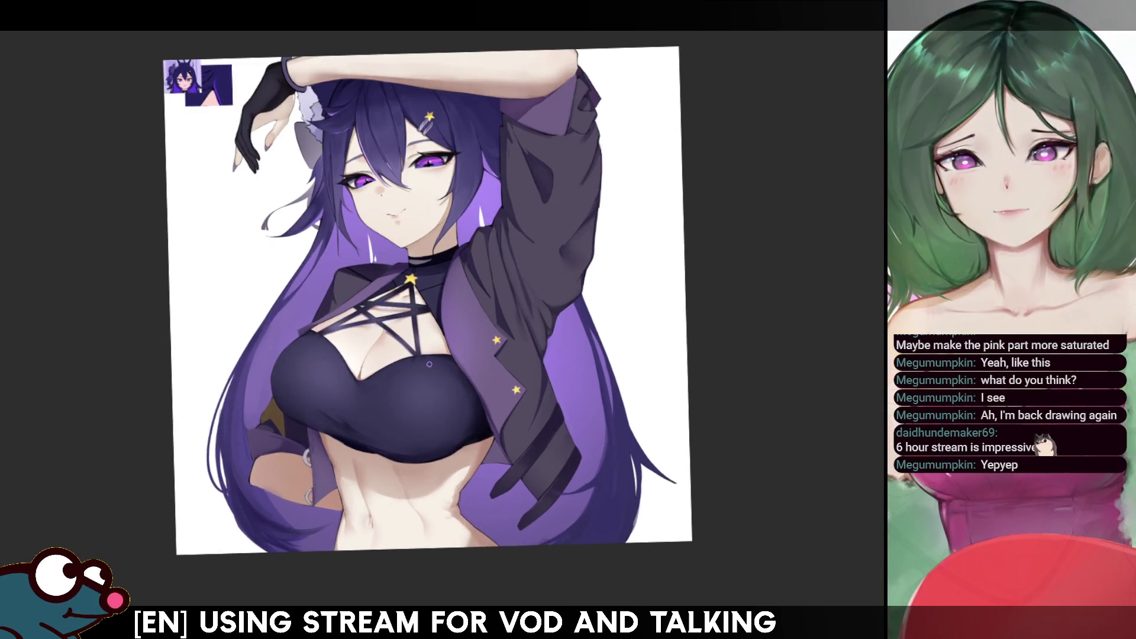
pyautogui.hotkey('ctrl', 'z')
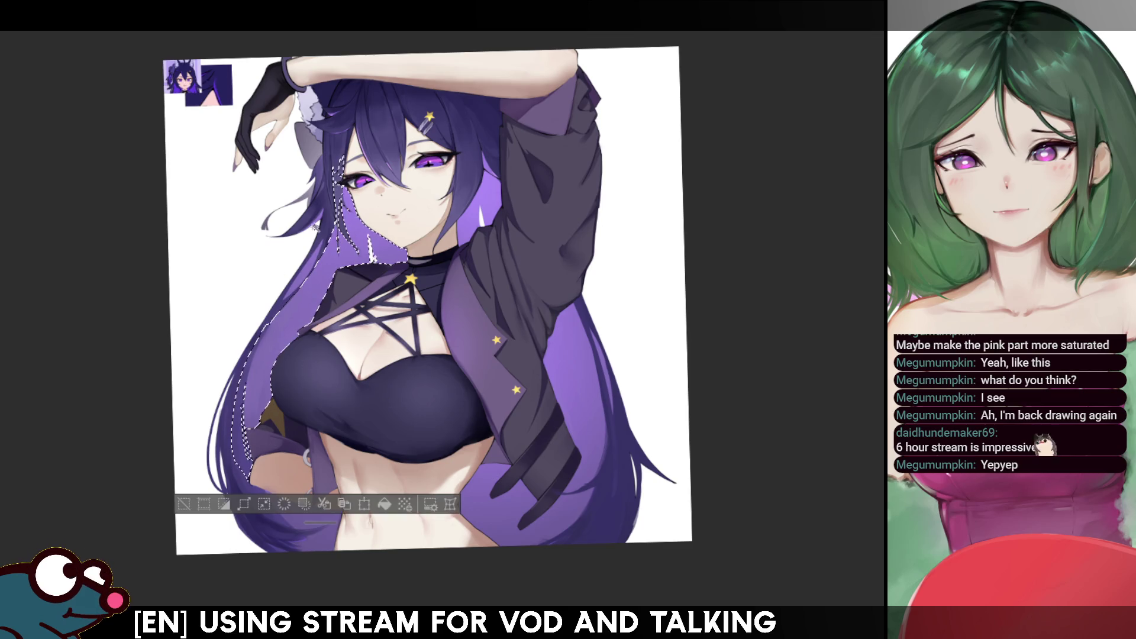
pyautogui.keyDown('shift'); pyautogui.click(333, 539); pyautogui.keyUp('shift')
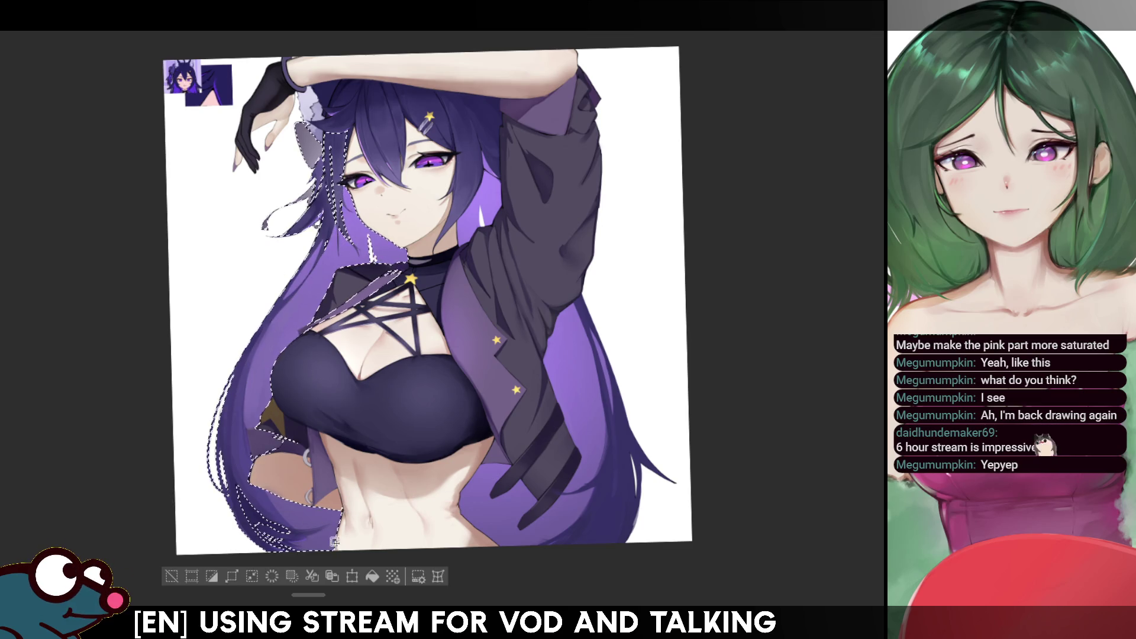
pyautogui.hotkey('ctrl', 'z')
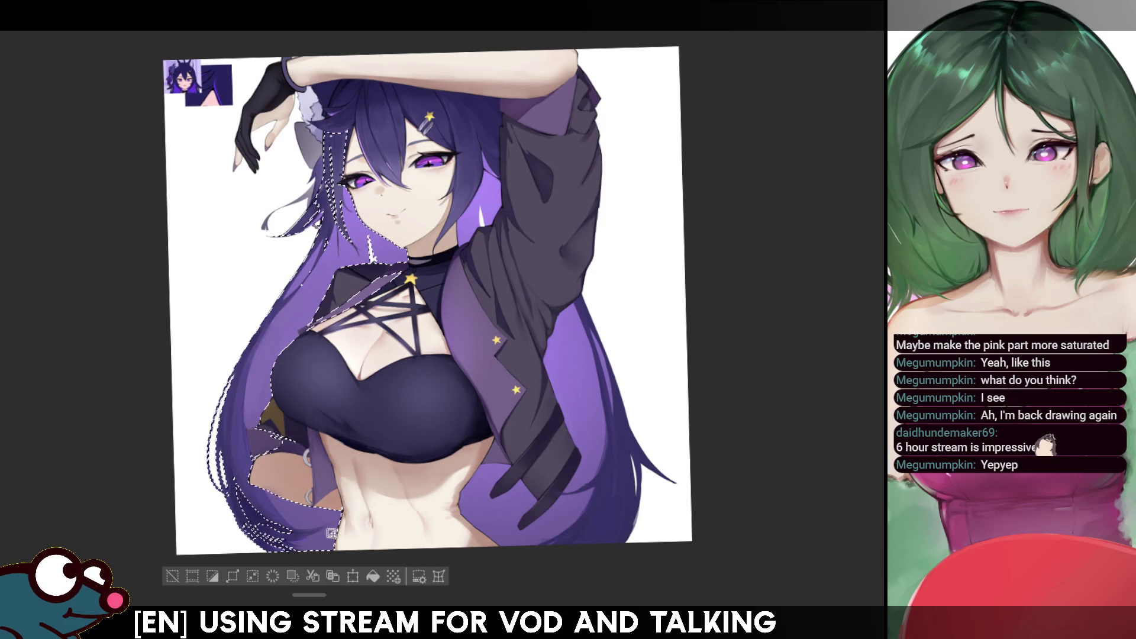
pyautogui.keyDown('shift'); pyautogui.click(297, 517); pyautogui.keyUp('shift')
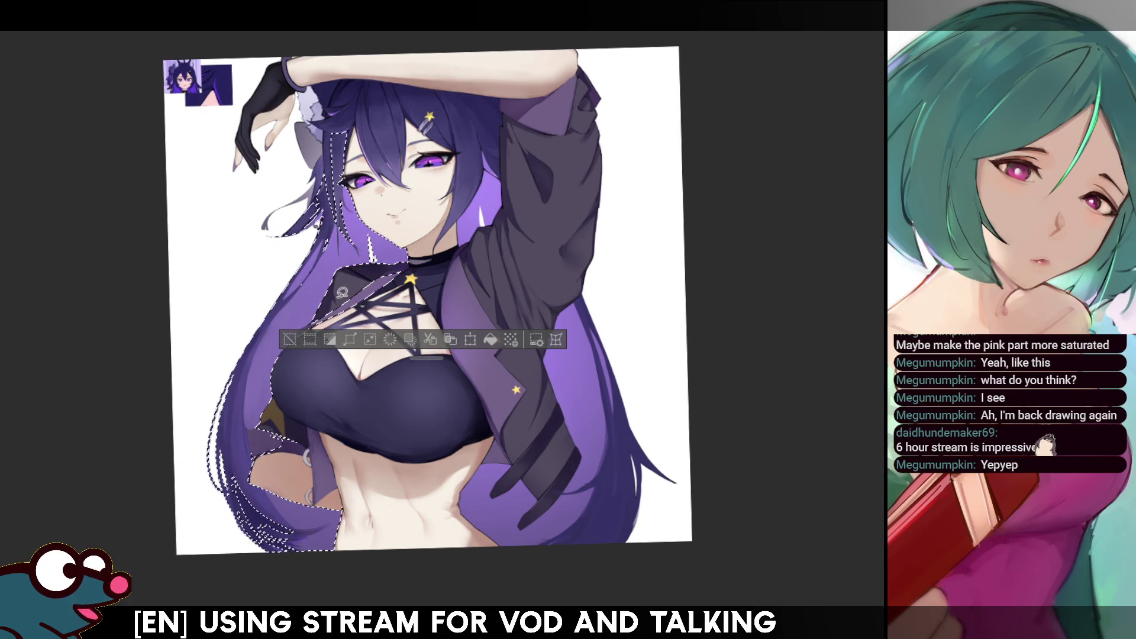
pyautogui.keyDown('shift'); pyautogui.click(385, 352); pyautogui.keyUp('shift')
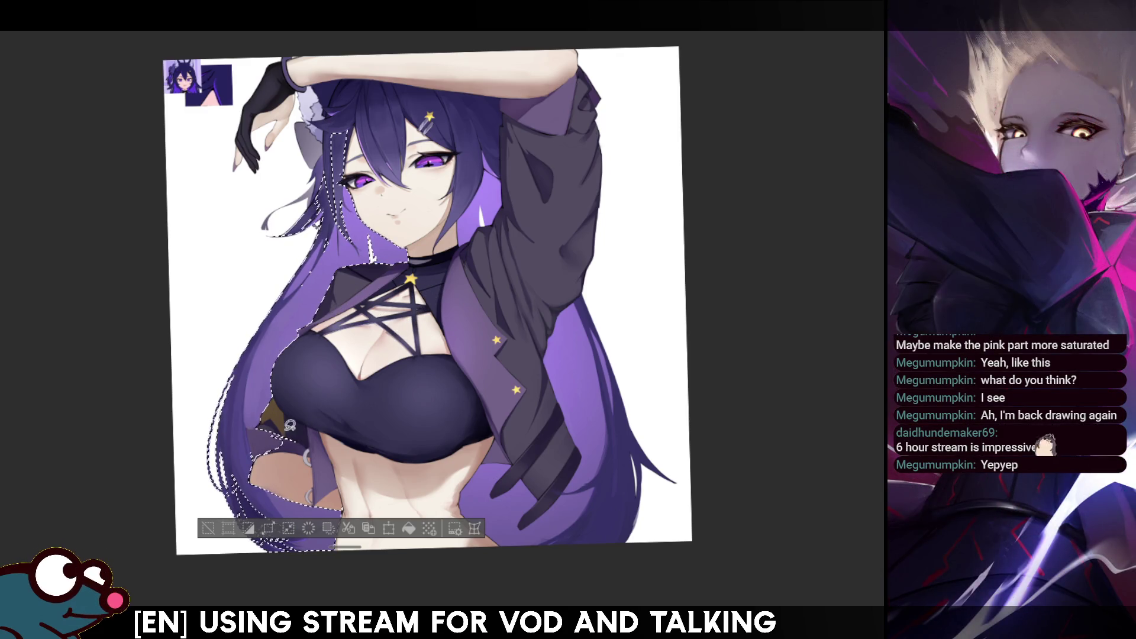
# Lasso the hair near the waist, then clear the hair selection and mirror the view
pyautogui.moveTo(277, 426)
pyautogui.mouseDown()
pyautogui.moveTo(247, 425)
pyautogui.moveTo(306, 457)
pyautogui.mouseUp()
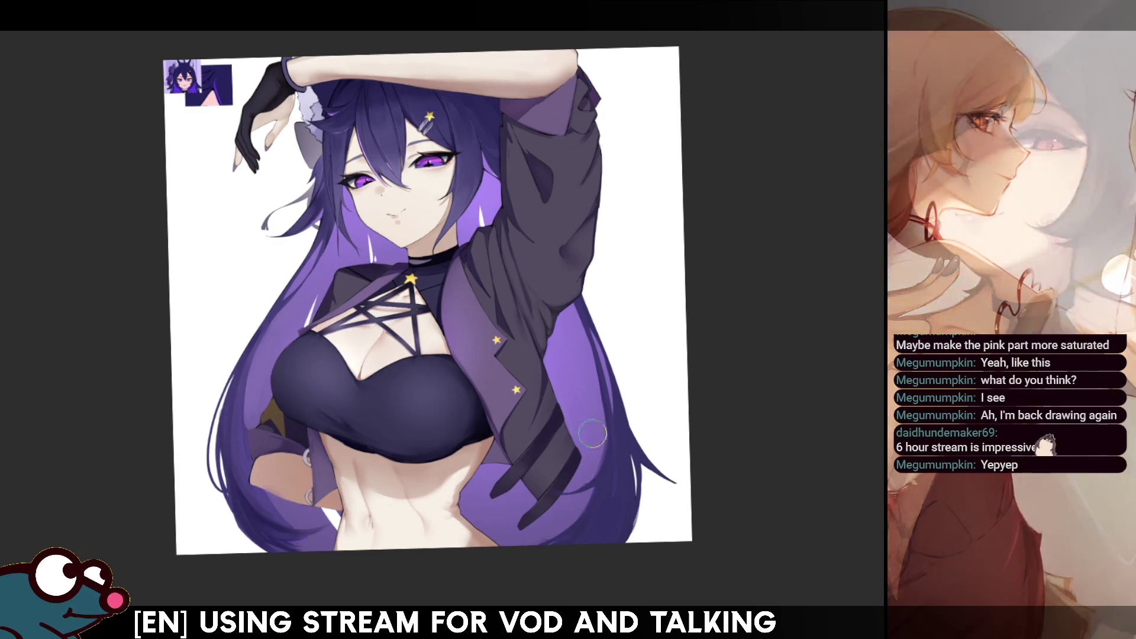
pyautogui.hotkey('ctrl', 'd')
pyautogui.press('h')
pyautogui.press('h')
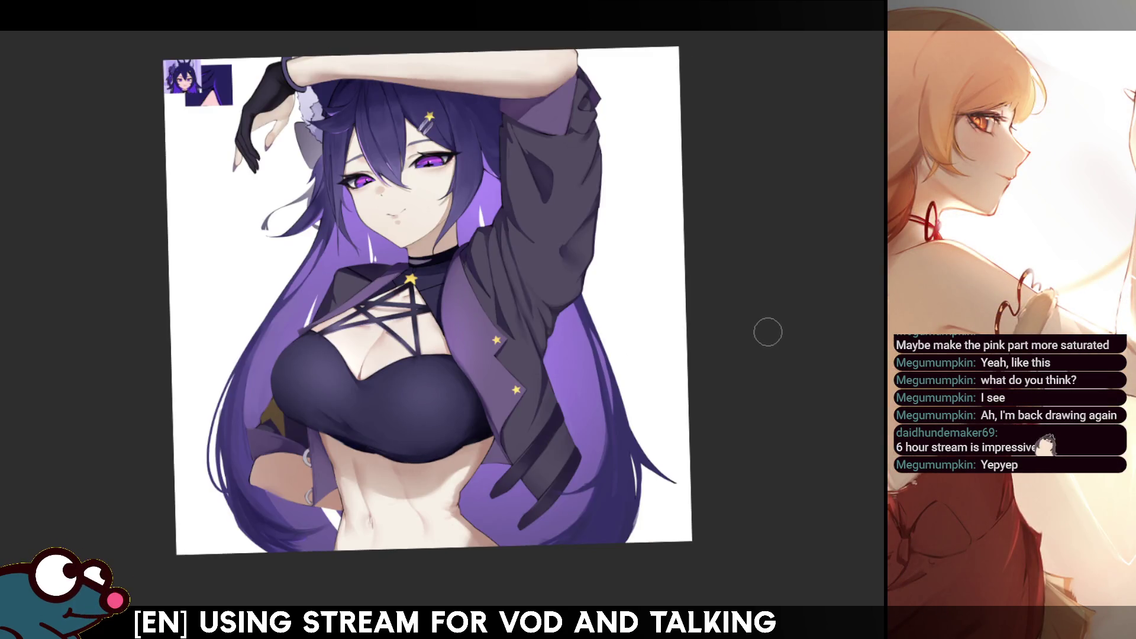
# Tilt the canvas about 60 degrees and mirror it, then rotate back upright and flip it again
pyautogui.moveTo(668, 97); pyautogui.dragTo(592, 249)
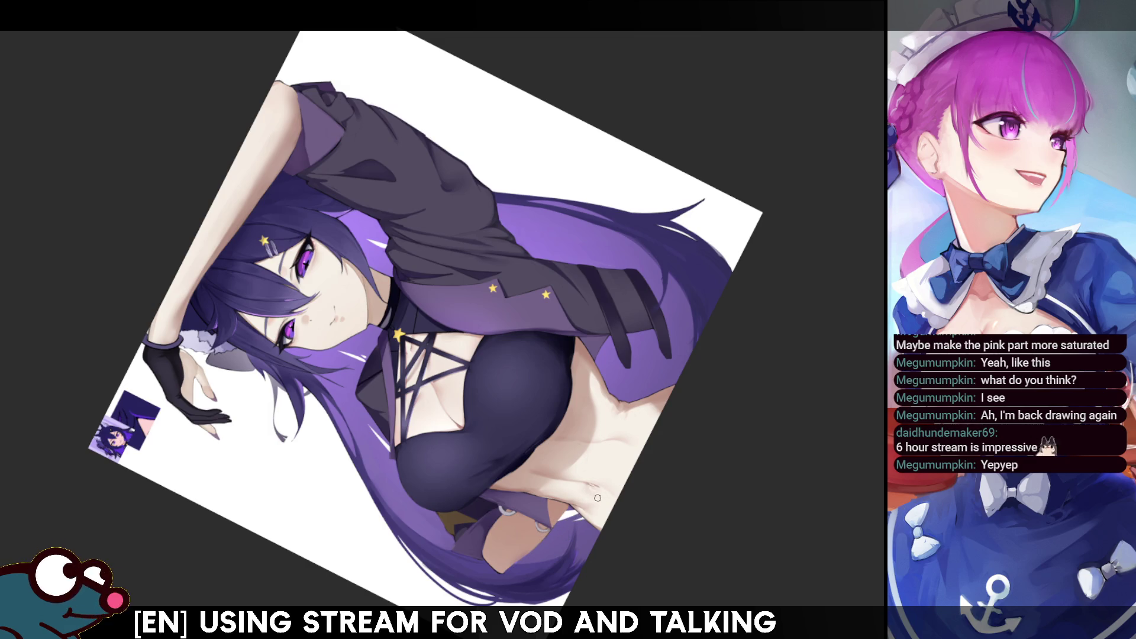
pyautogui.press('h')
pyautogui.press('h')
pyautogui.moveTo(651, 355)
pyautogui.mouseDown()
pyautogui.moveTo(663, 391)
pyautogui.moveTo(645, 367)
pyautogui.moveTo(659, 380)
pyautogui.mouseUp()
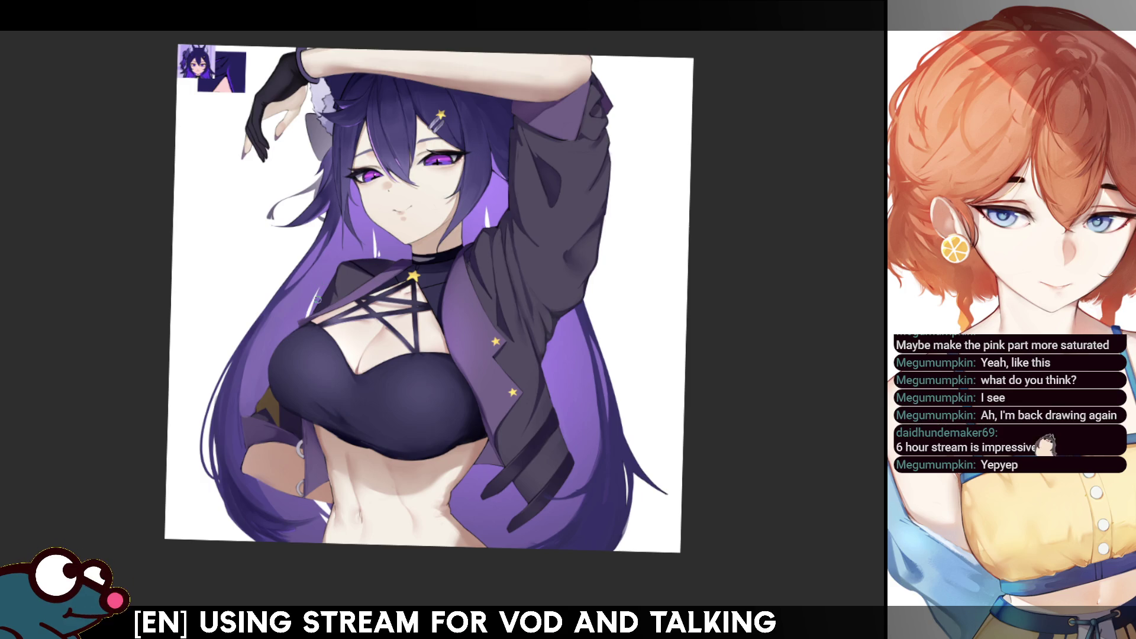
pyautogui.press('h')
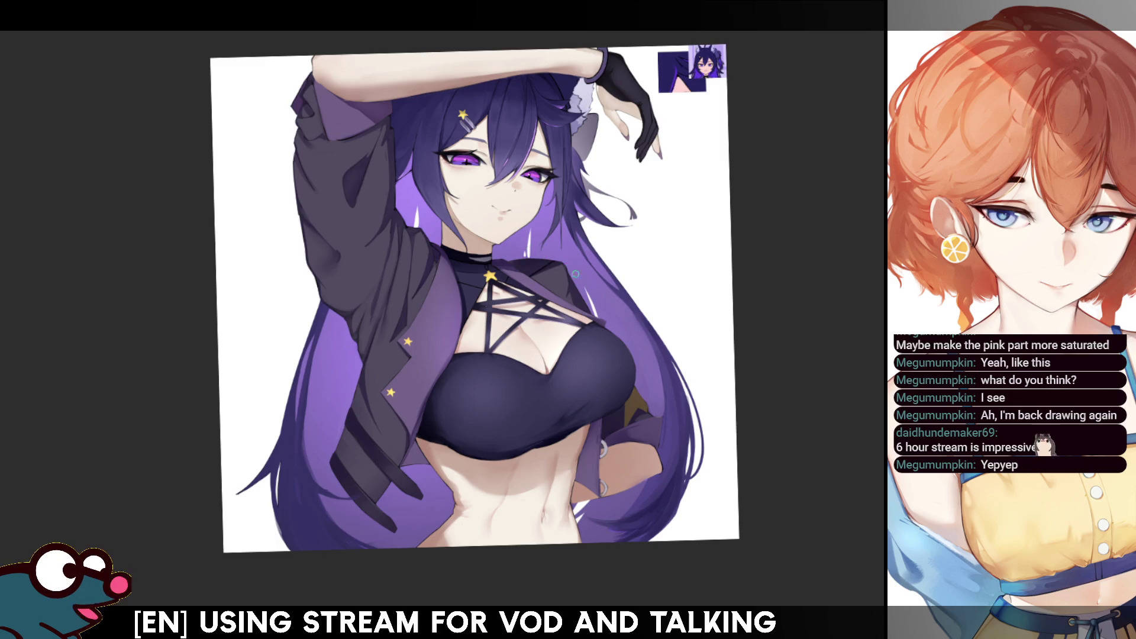
pyautogui.click(332, 383)
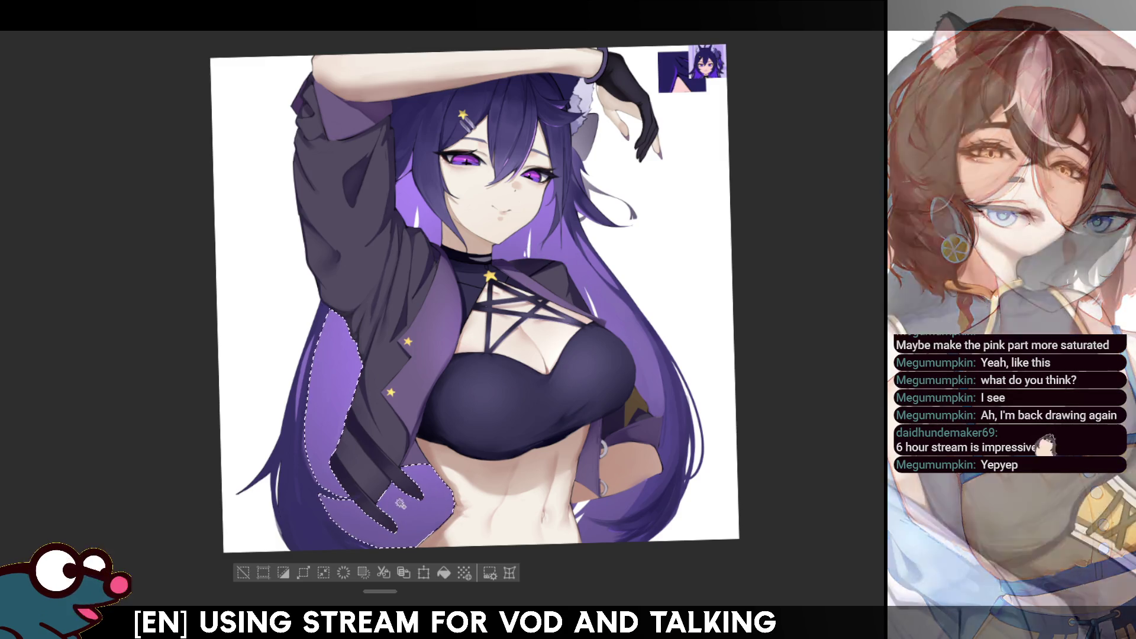
# Airbrush light violet highlights on the selected hair beside the jacket, mirroring to compare
pyautogui.press('h')
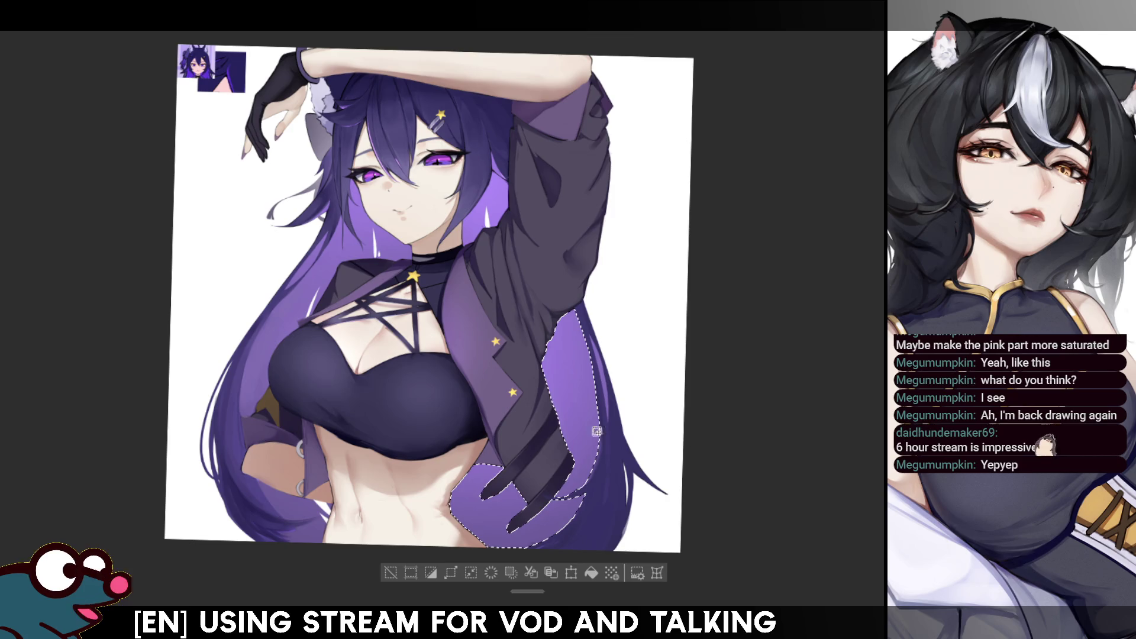
pyautogui.press('h')
pyautogui.moveTo(409, 468); pyautogui.dragTo(446, 509)
pyautogui.press('h')
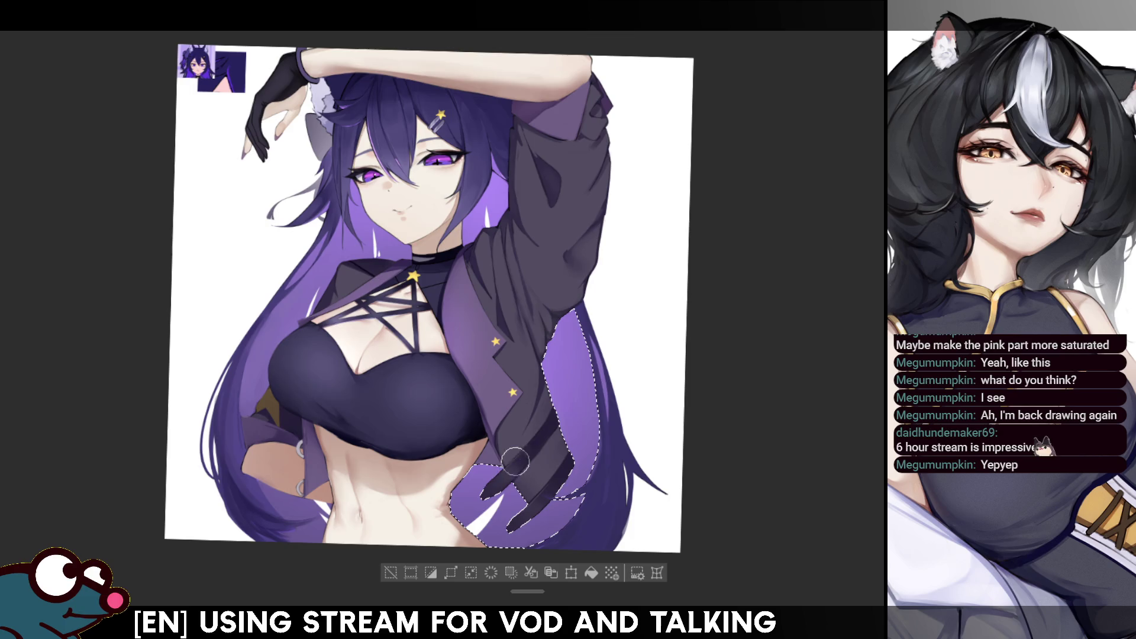
pyautogui.press('h')
pyautogui.press('h')
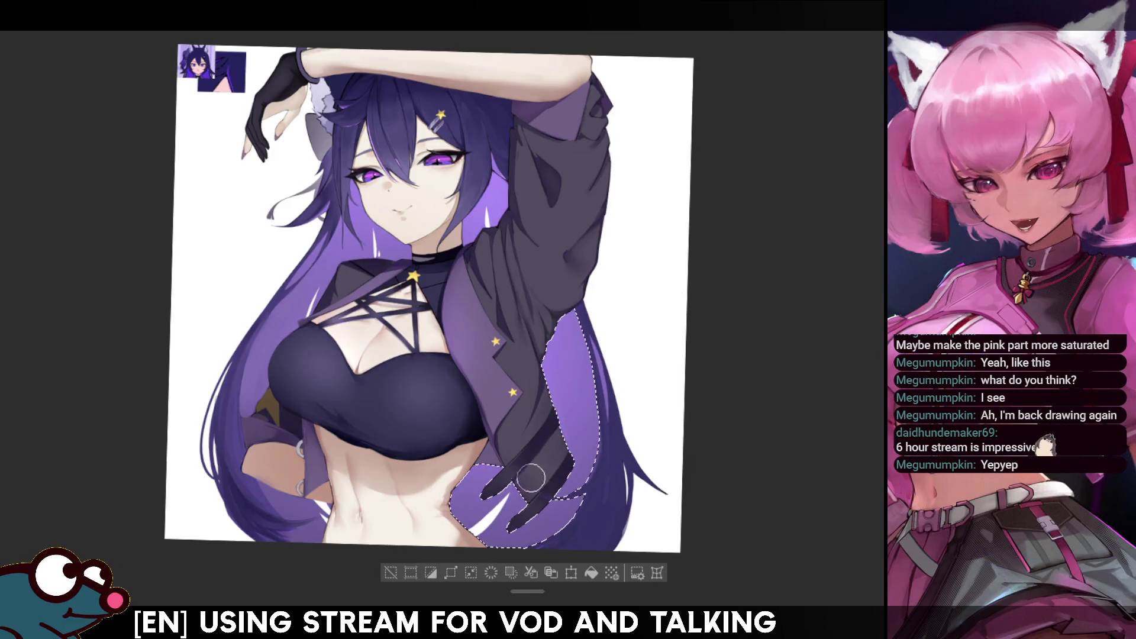
# Restore the hair selection, view the lower figure, judge the glow mirrored, then deselect
pyautogui.hotkey('ctrl', 'd')
pyautogui.hotkey('ctrl', 'shift', 'd')
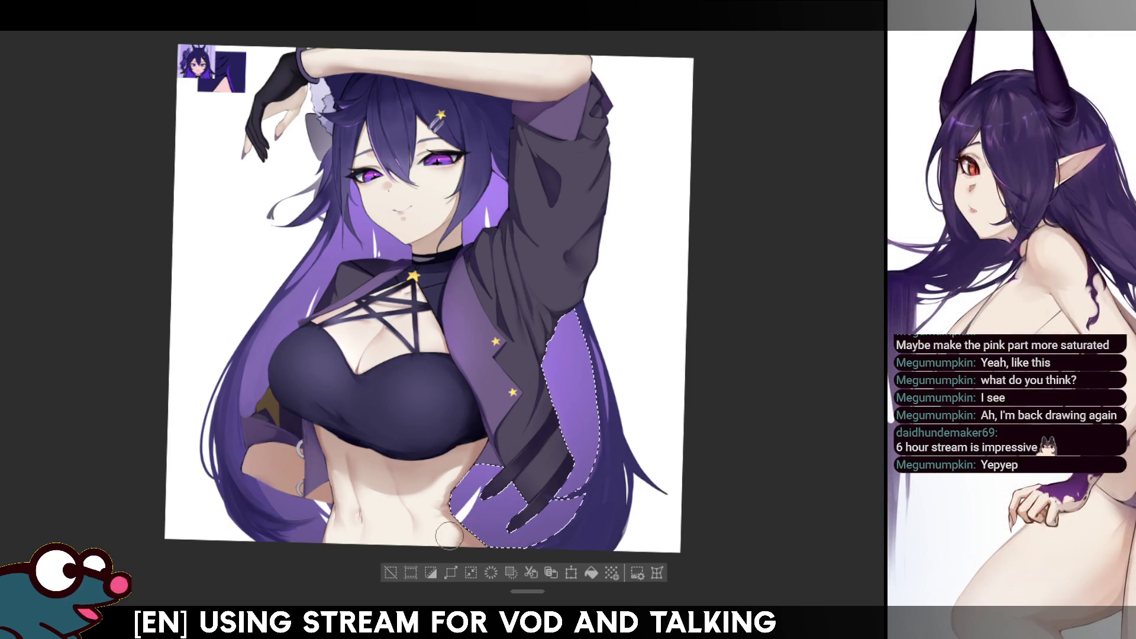
pyautogui.moveTo(480, 527)
pyautogui.mouseDown()
pyautogui.moveTo(492, 419)
pyautogui.moveTo(503, 417)
pyautogui.mouseUp()
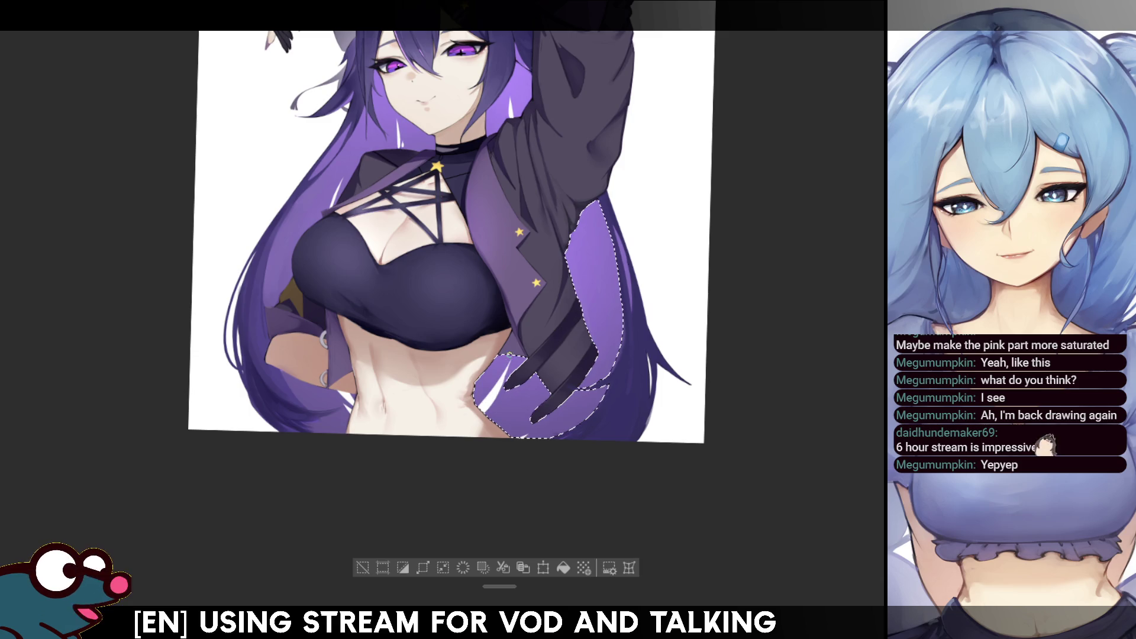
pyautogui.press('h')
pyautogui.press('h')
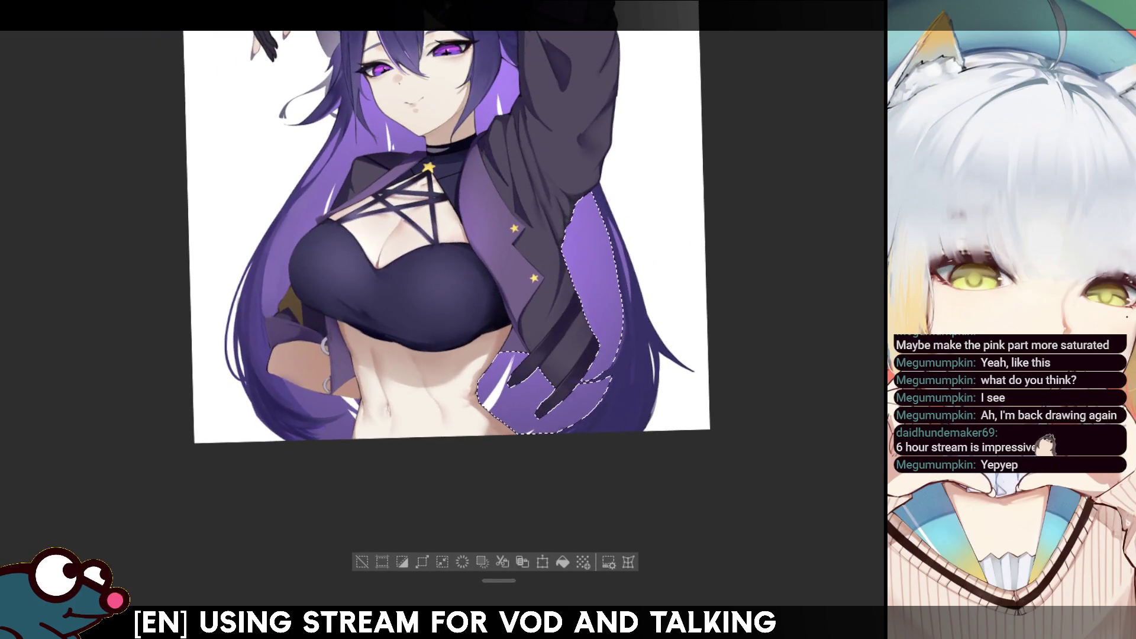
pyautogui.hotkey('ctrl', 'd')
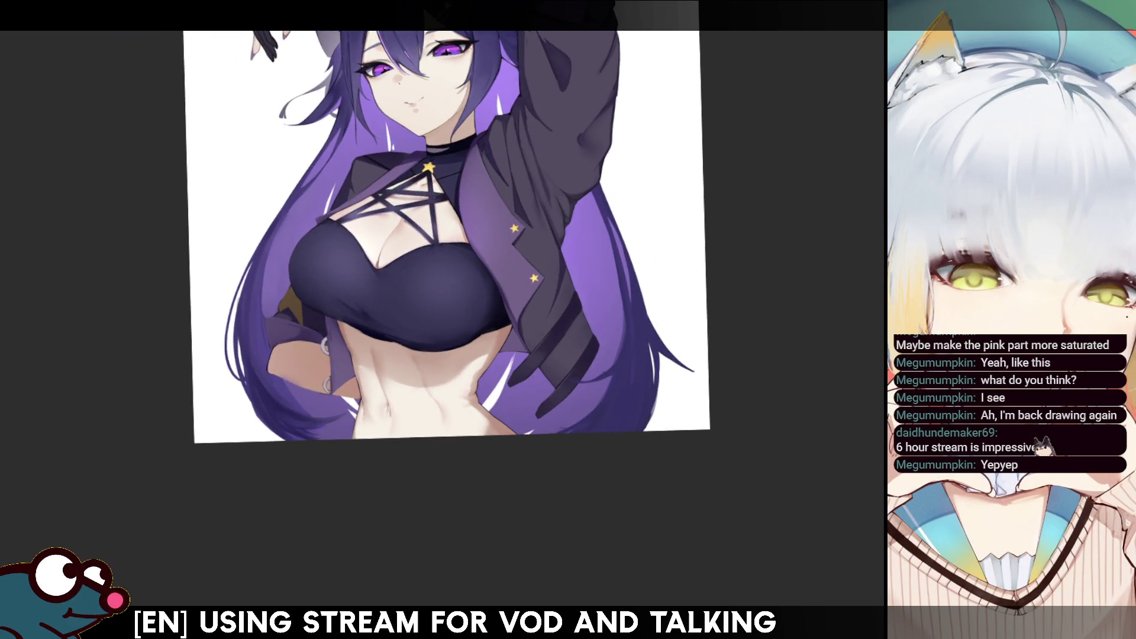
pyautogui.press('h')
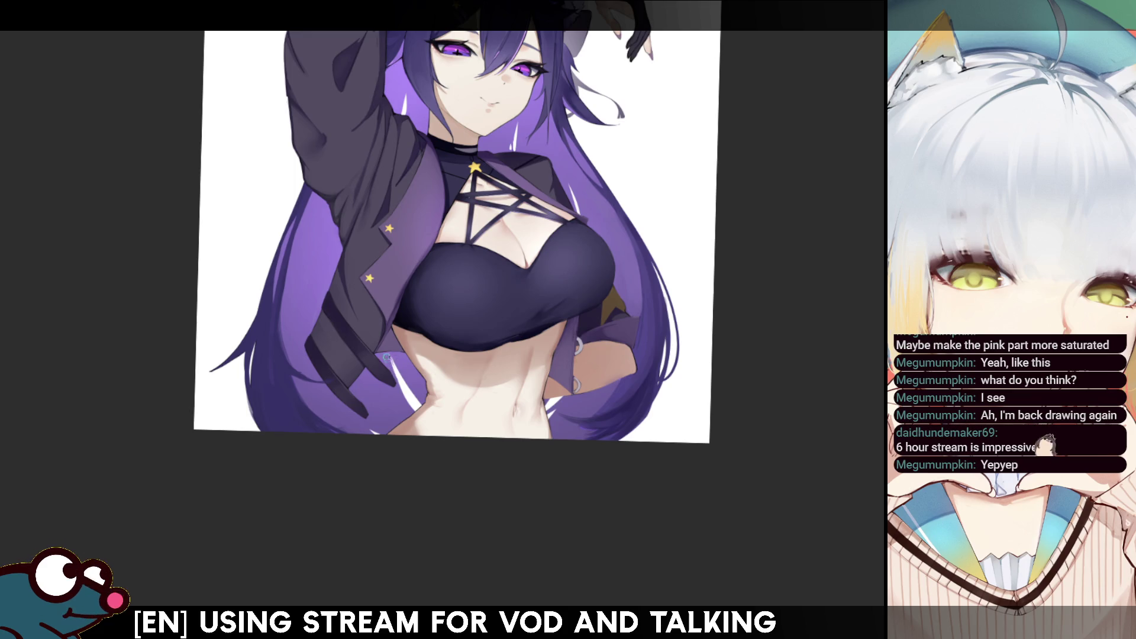
pyautogui.press('h')
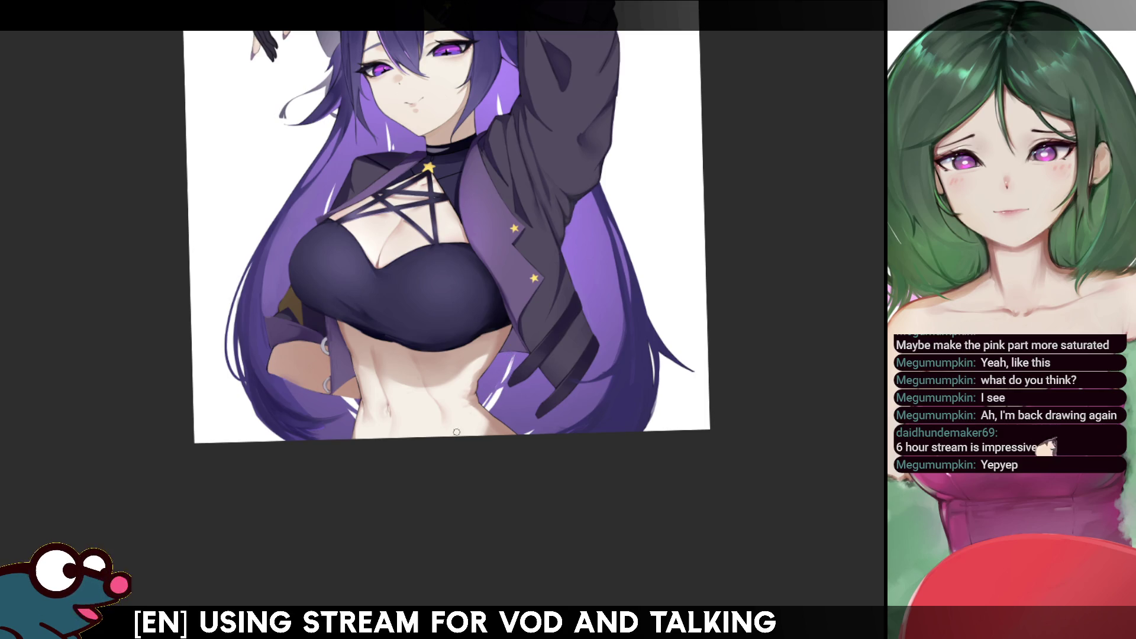
pyautogui.press('m')
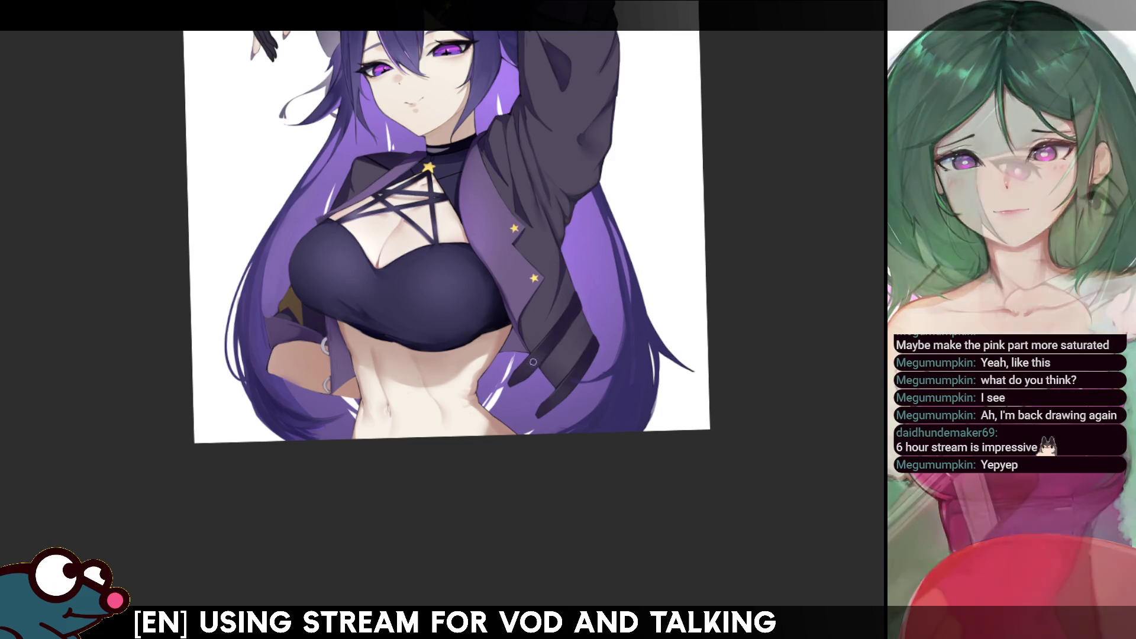
pyautogui.press('m')
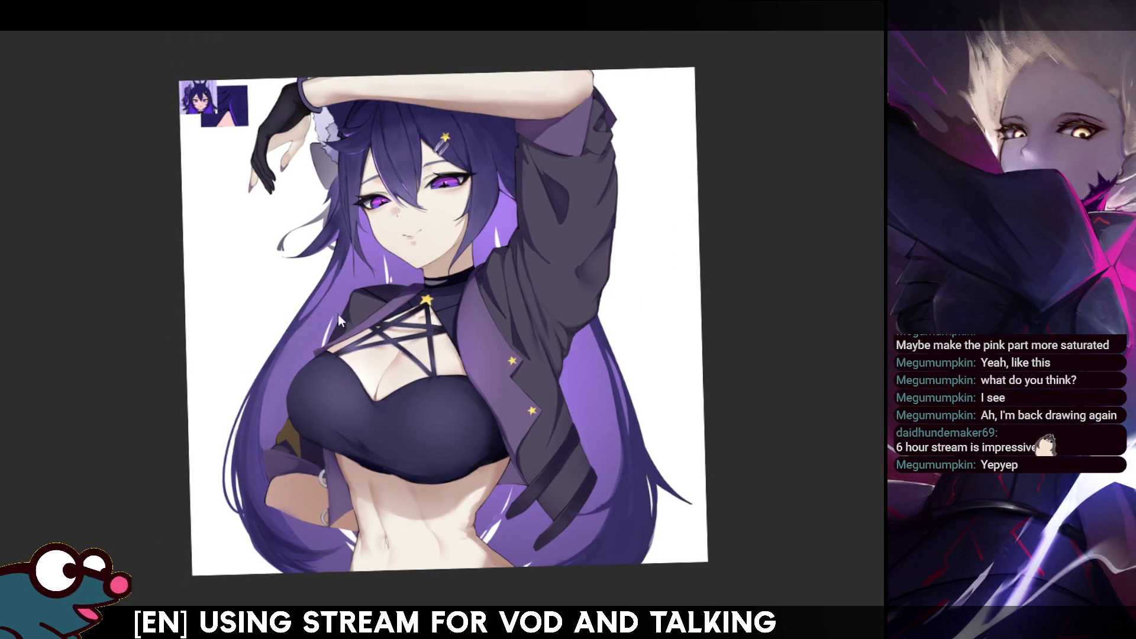
pyautogui.press('h')
pyautogui.press('h')
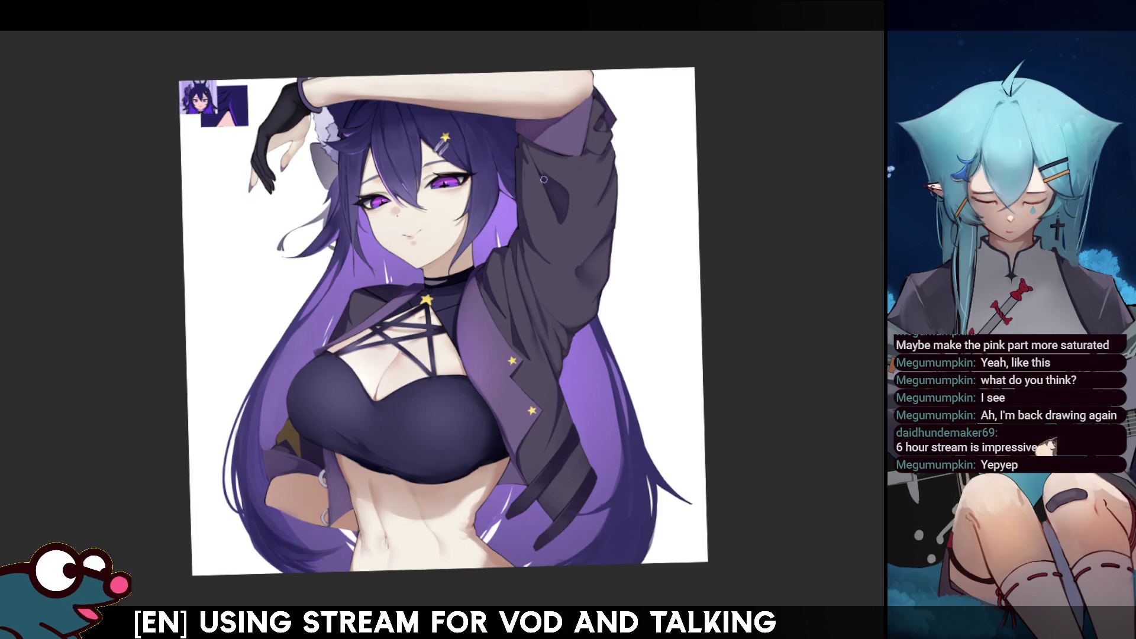
pyautogui.press('h')
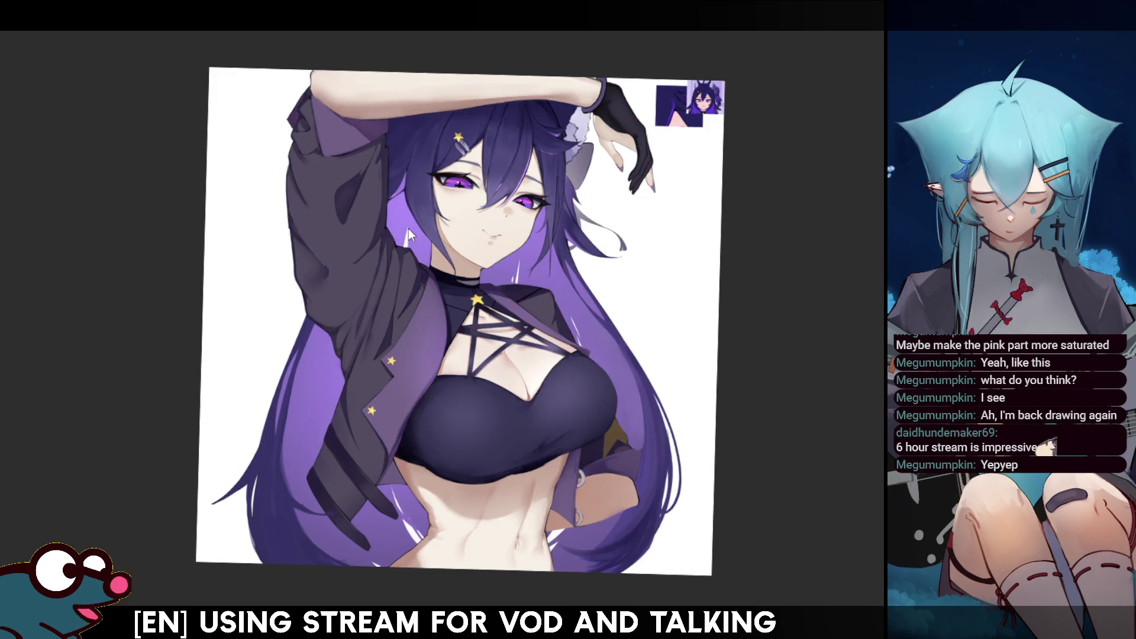
pyautogui.press('h')
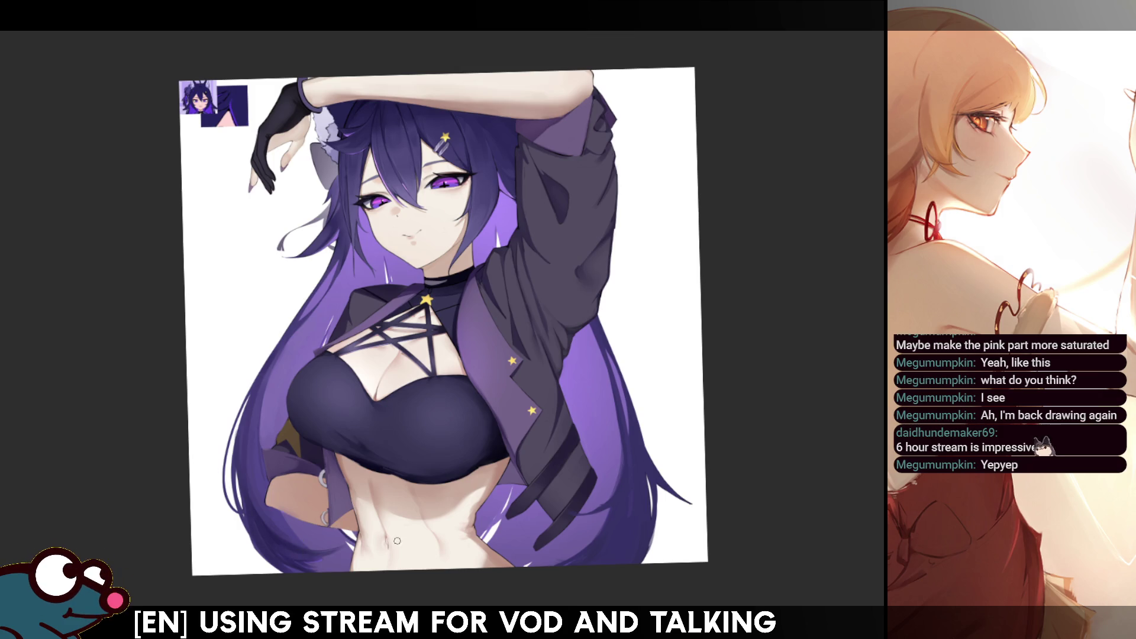
pyautogui.press('h')
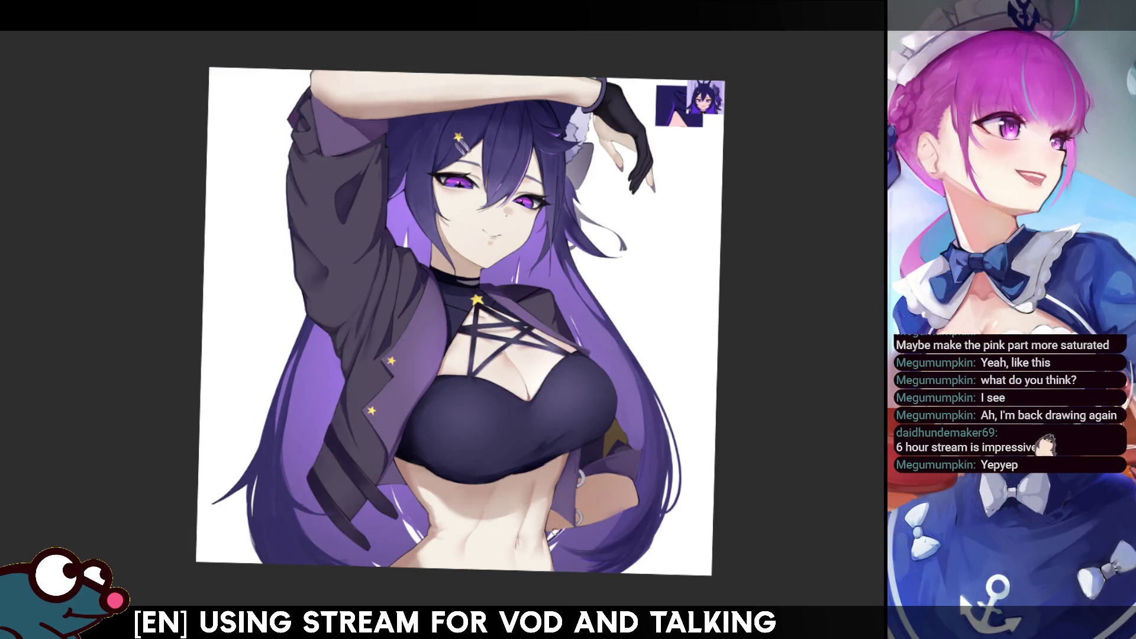
pyautogui.press('h')
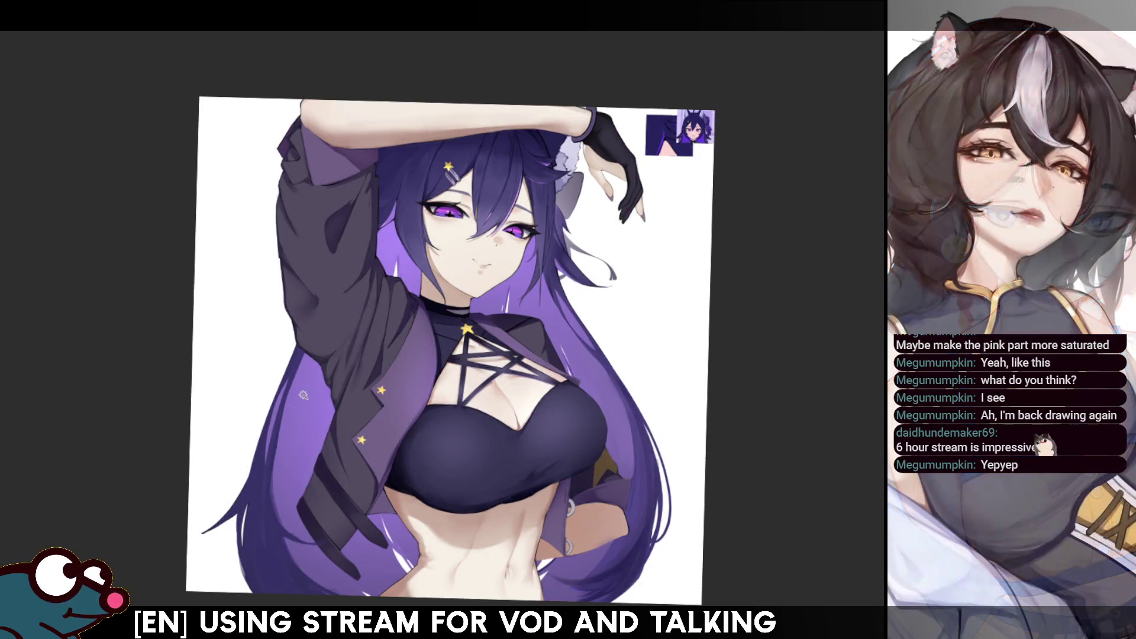
pyautogui.click(300, 415)
pyautogui.press('b')
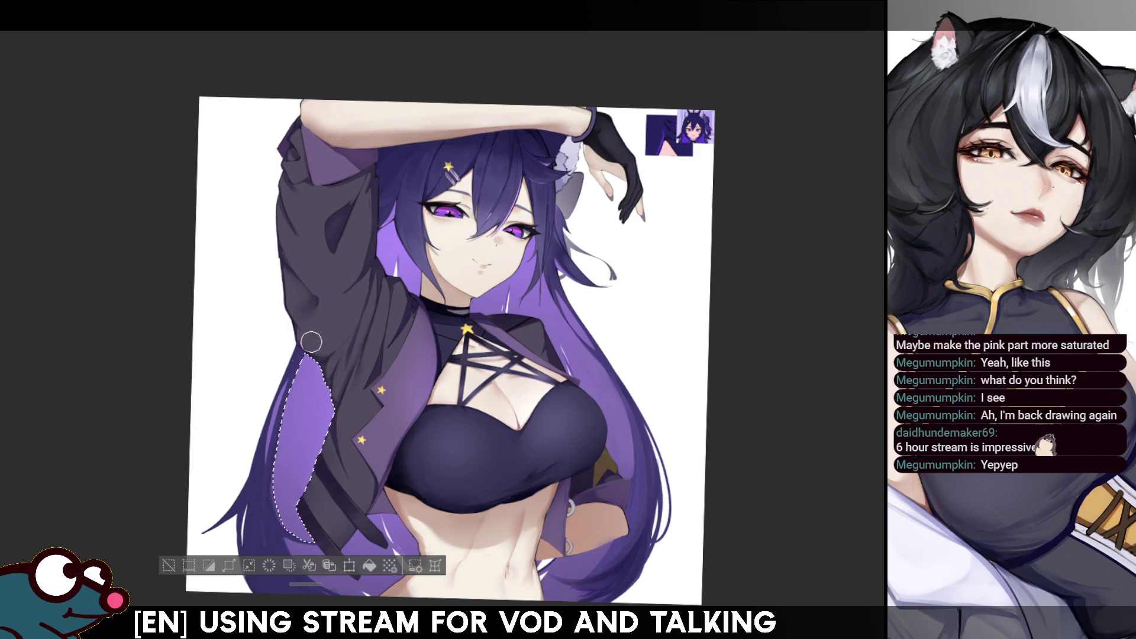
pyautogui.hotkey('ctrl', 'd')
pyautogui.press('h')
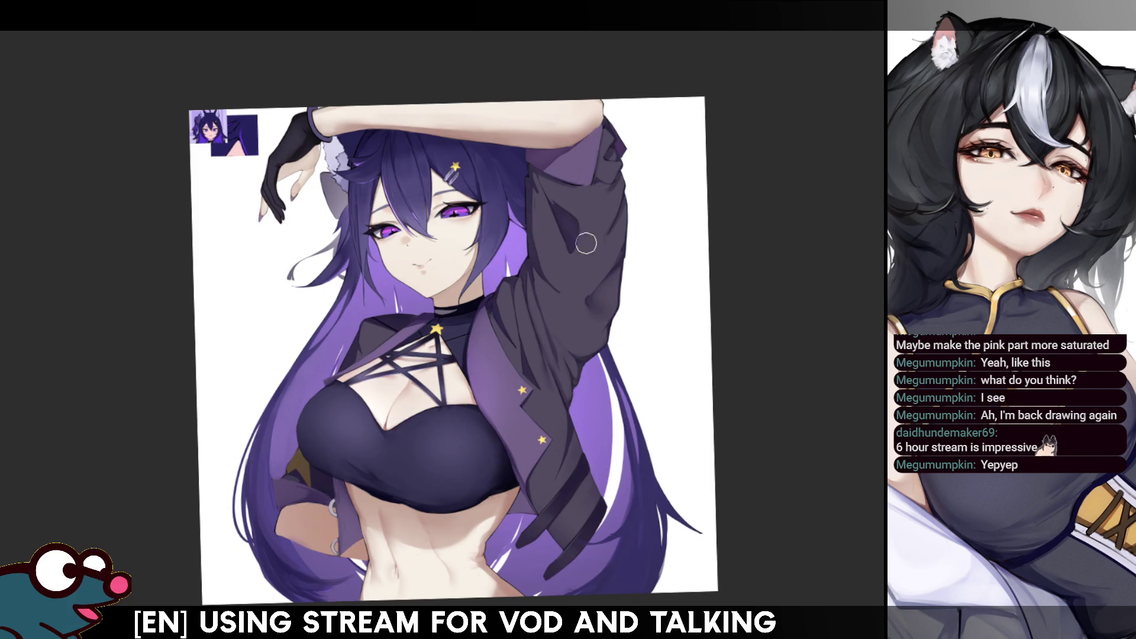
pyautogui.click(611, 397)
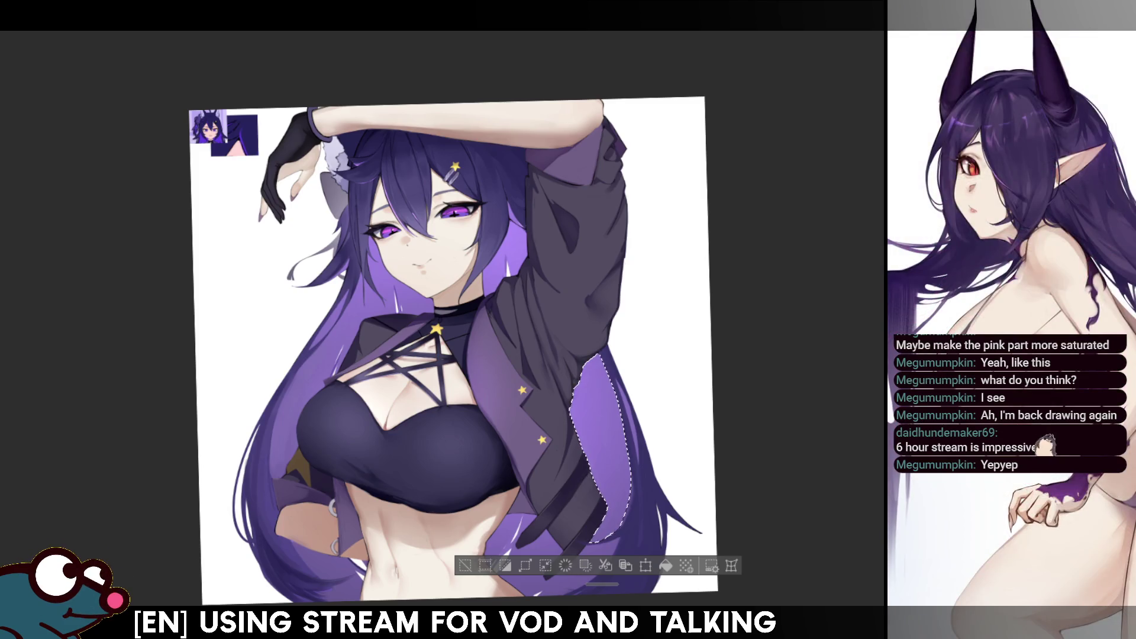
pyautogui.scroll(-2, 580, 508)
pyautogui.hotkey('ctrl', 'd')
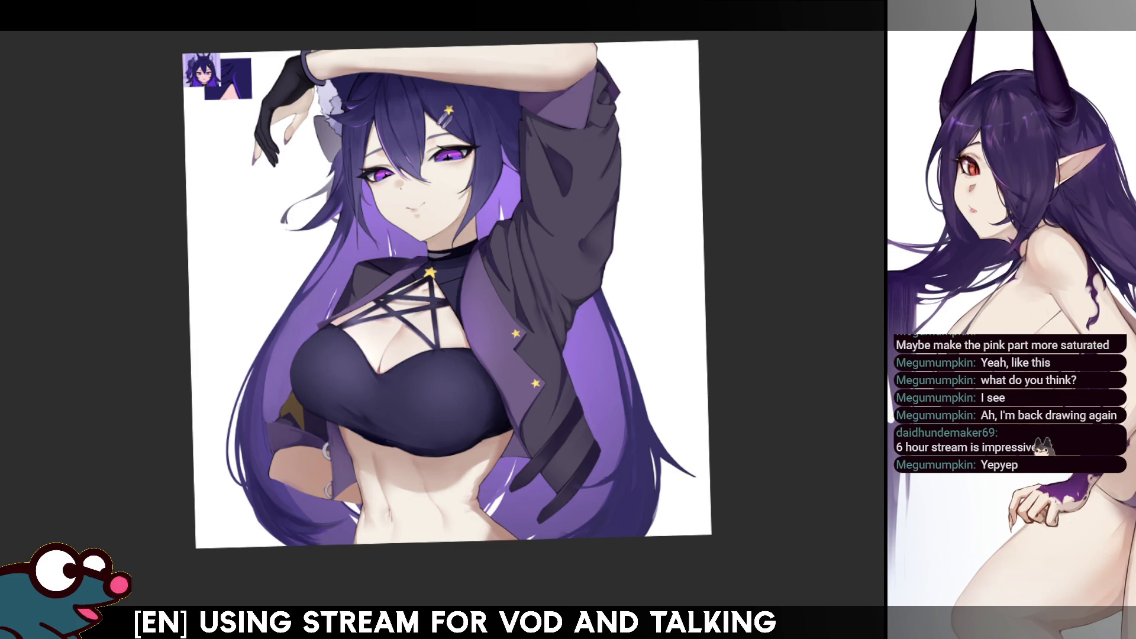
# Pen two thin dark strands along the hair's left outer edge, mirroring the view to check them
pyautogui.press('h')
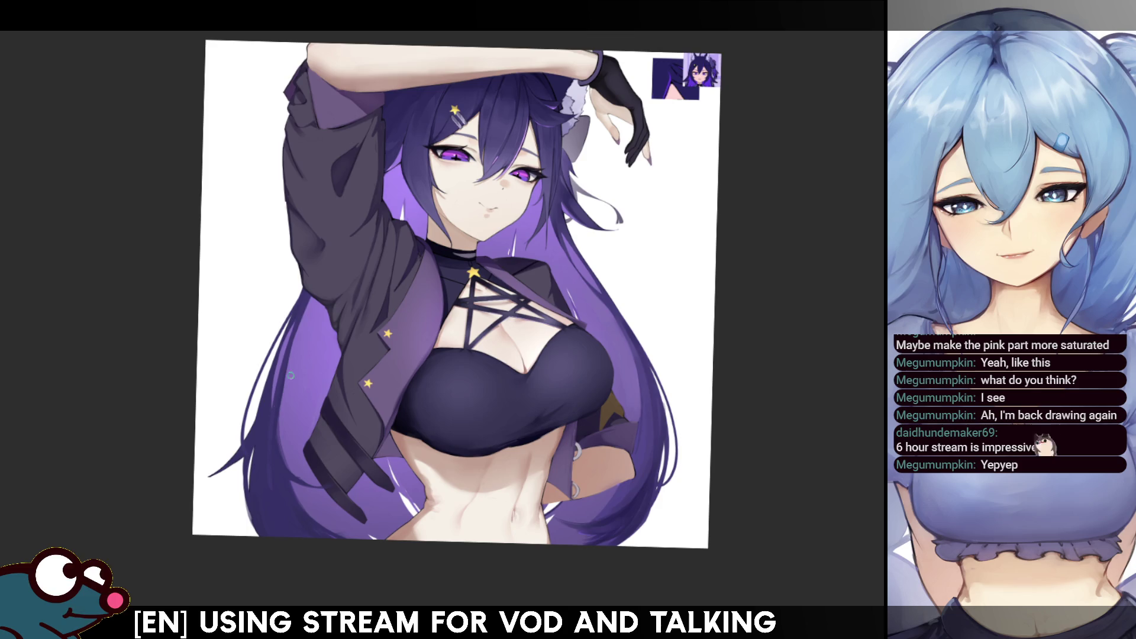
pyautogui.moveTo(243, 451); pyautogui.dragTo(278, 362)
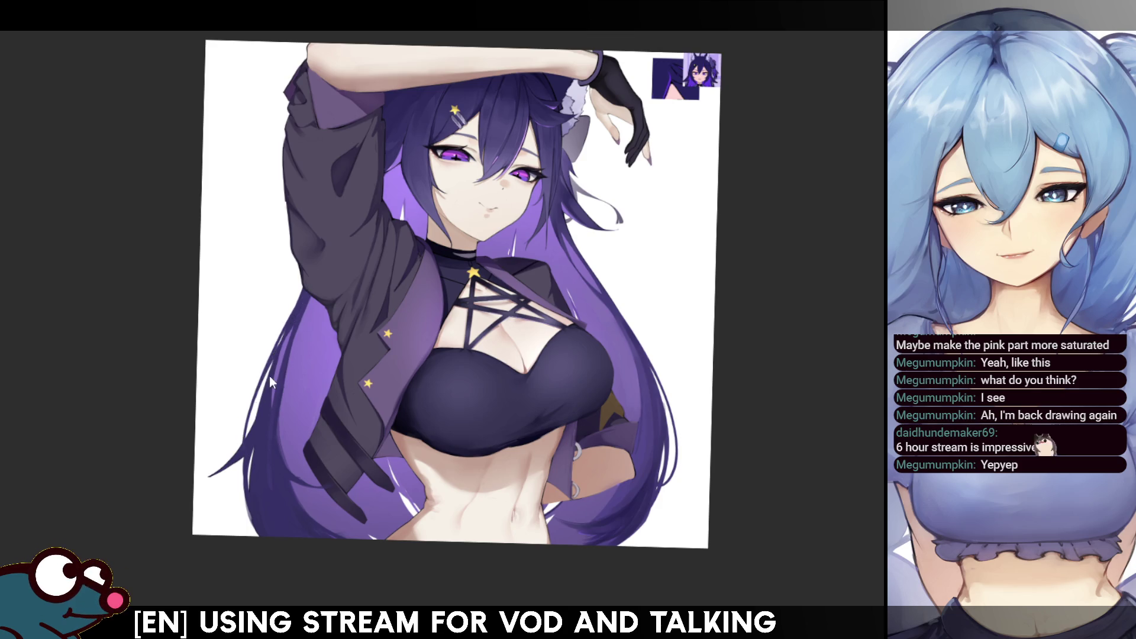
pyautogui.press('h')
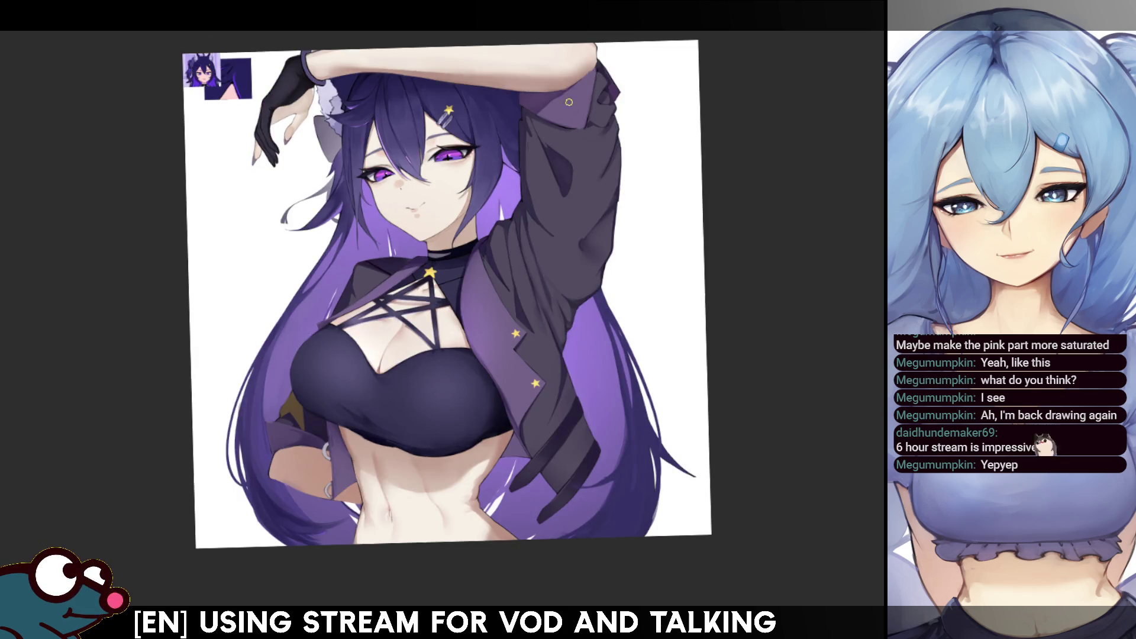
pyautogui.moveTo(319, 260); pyautogui.dragTo(207, 330)
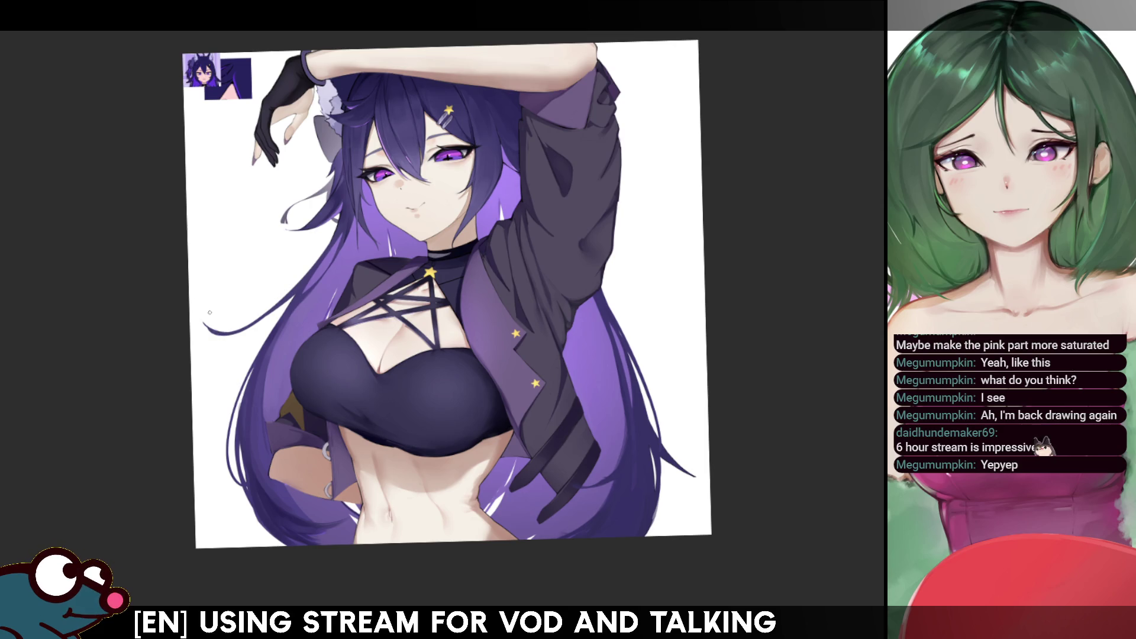
pyautogui.press('h')
pyautogui.press('h')
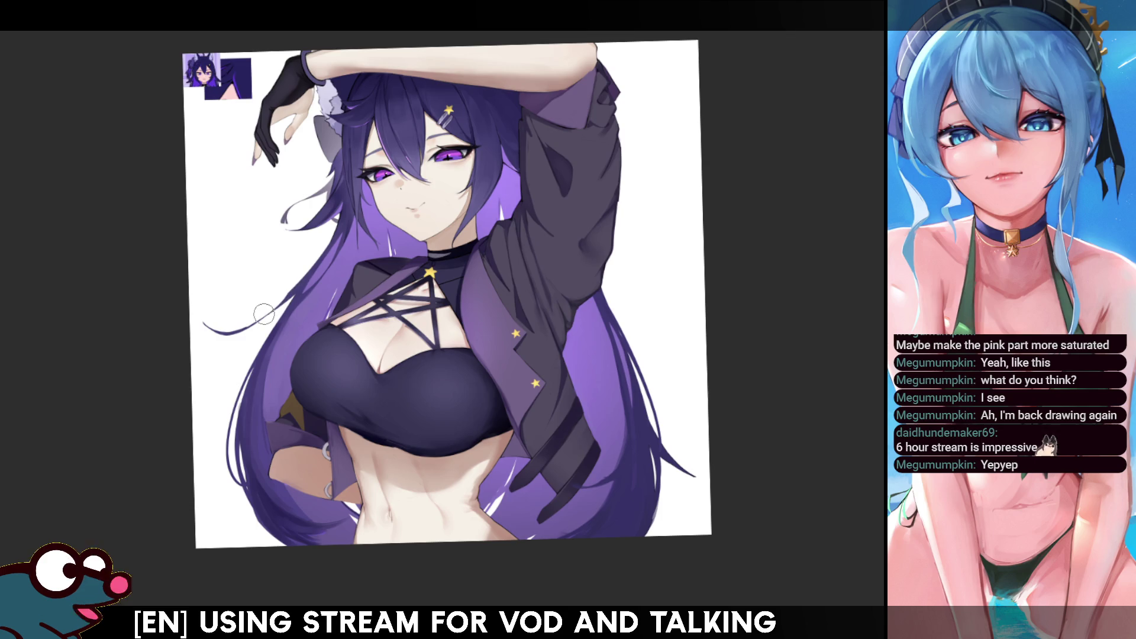
pyautogui.press('h')
pyautogui.press('h')
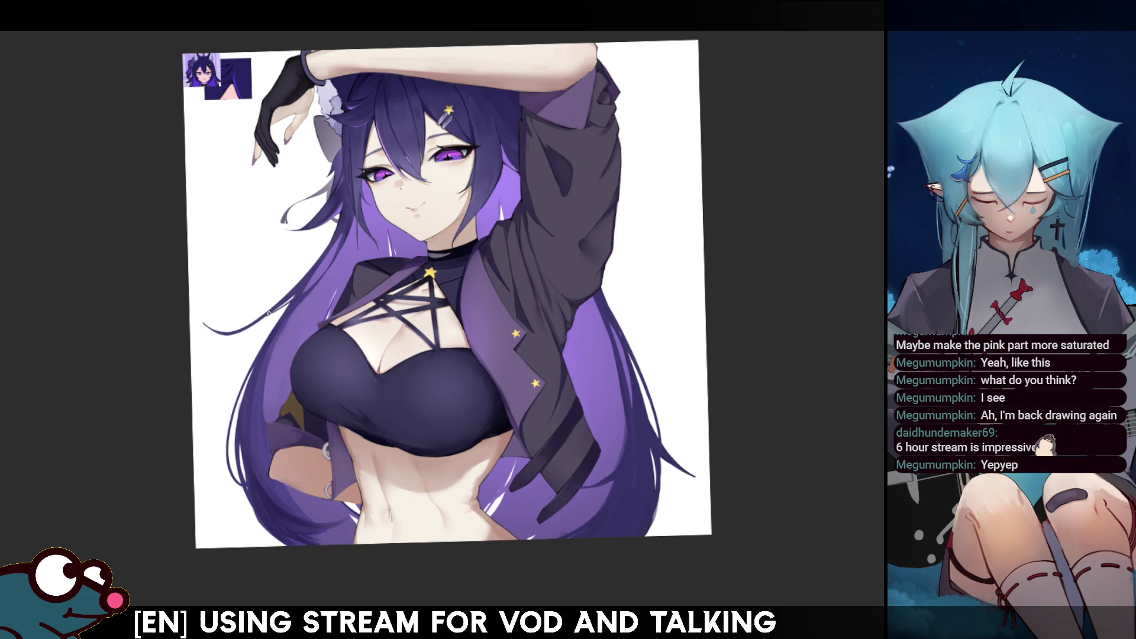
pyautogui.press('h')
pyautogui.press('h')
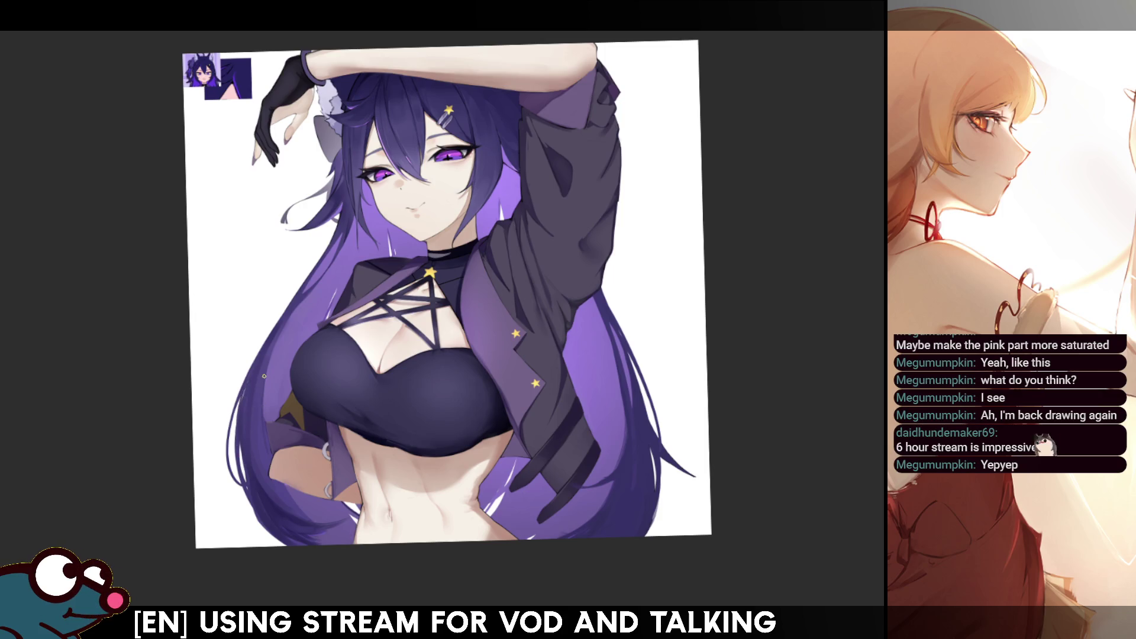
pyautogui.press('m')
pyautogui.press('m')
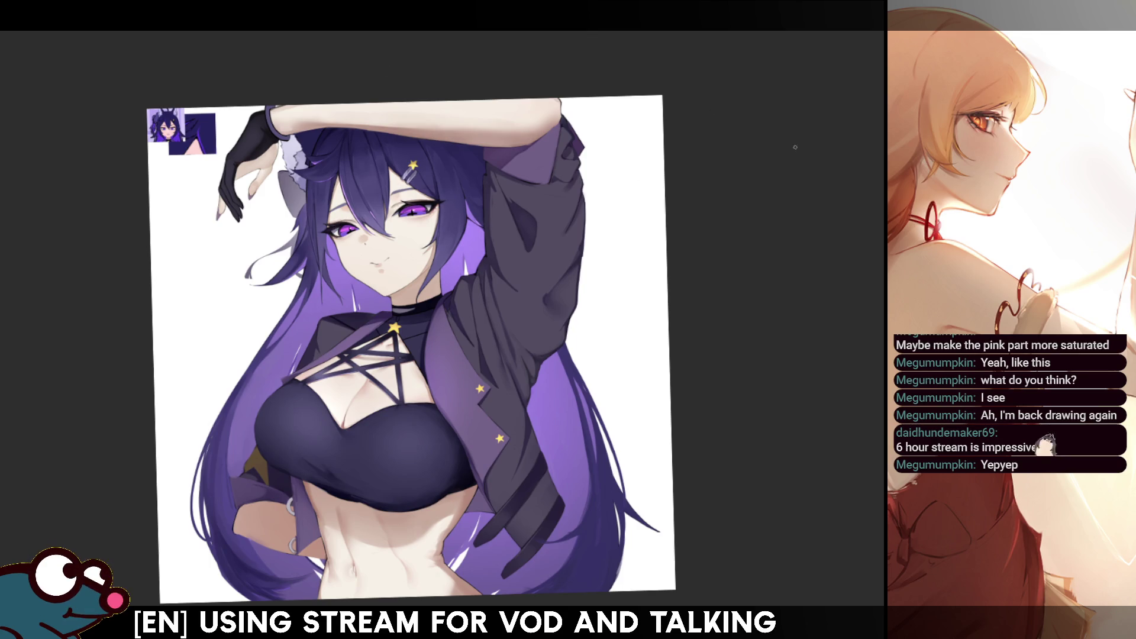
# Zoom into the hair beside the face and draw a thin dark strand, redrawing it starting higher
pyautogui.scroll(5, 795, 147)
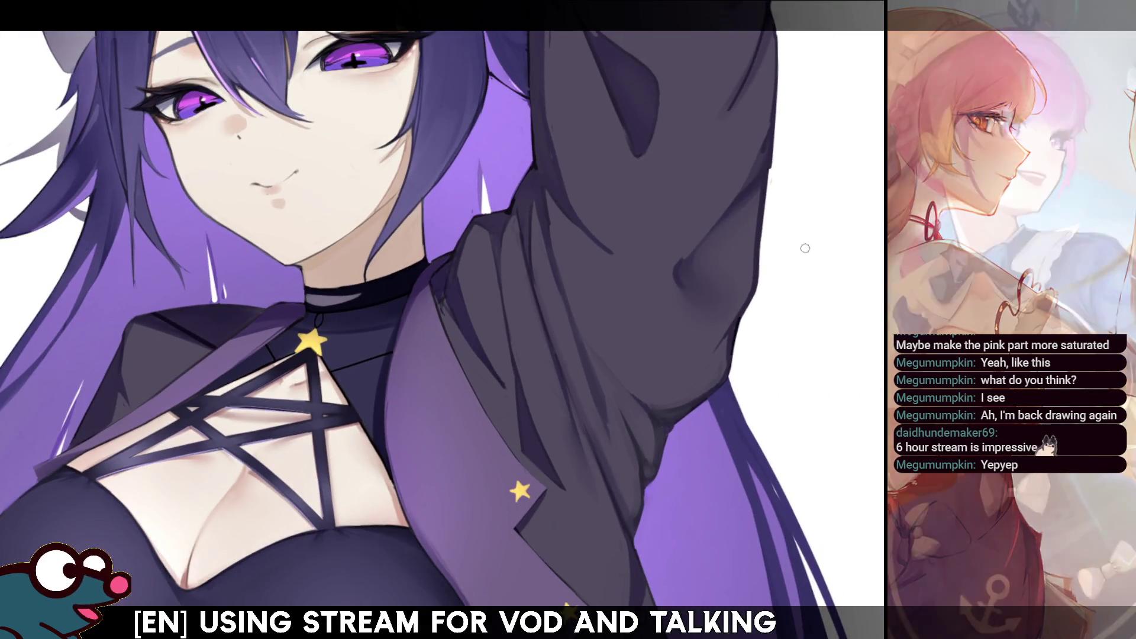
pyautogui.moveTo(35, 437); pyautogui.dragTo(199, 382)
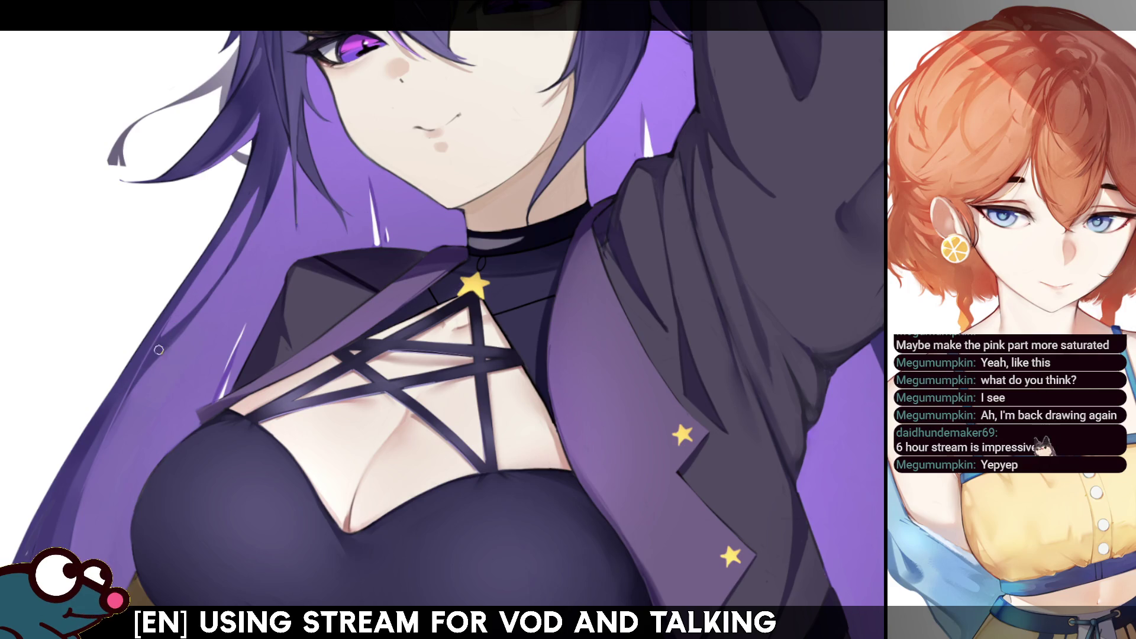
pyautogui.moveTo(118, 413); pyautogui.dragTo(108, 510)
pyautogui.moveTo(118, 406); pyautogui.dragTo(107, 497)
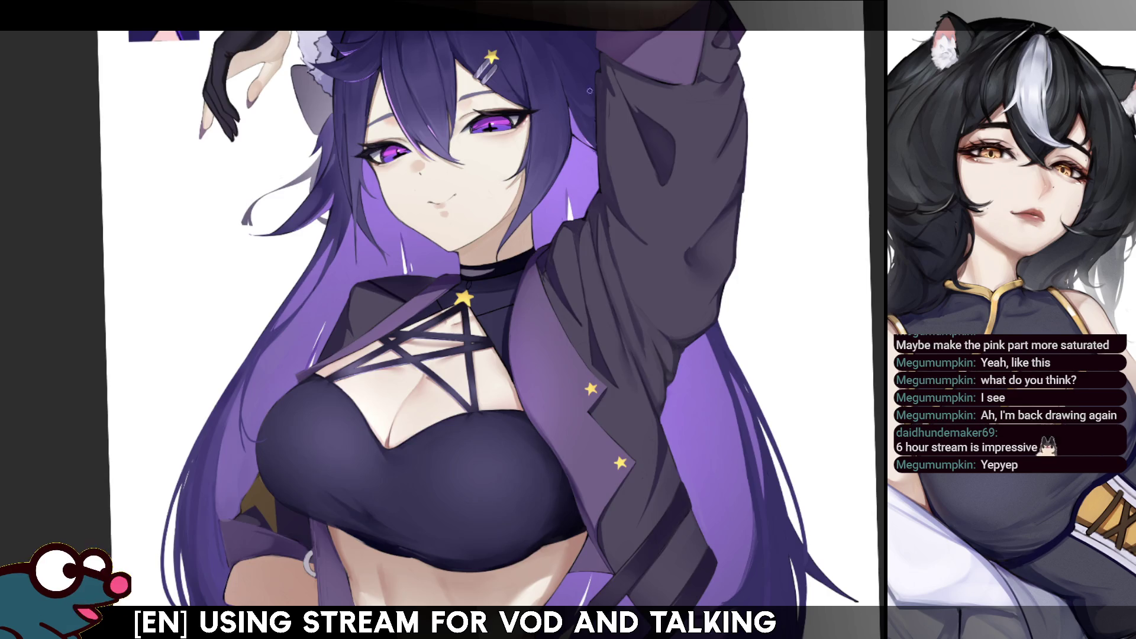
# Review the new strand by mirroring the view several times, reframing on the chest and hair
pyautogui.press('h')
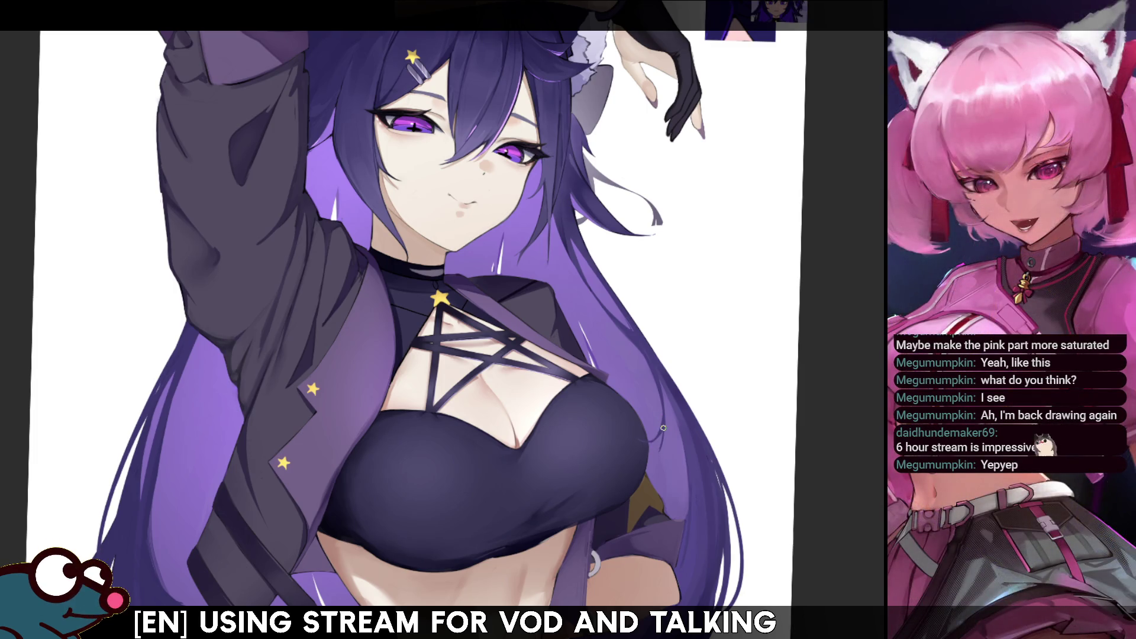
pyautogui.press('h')
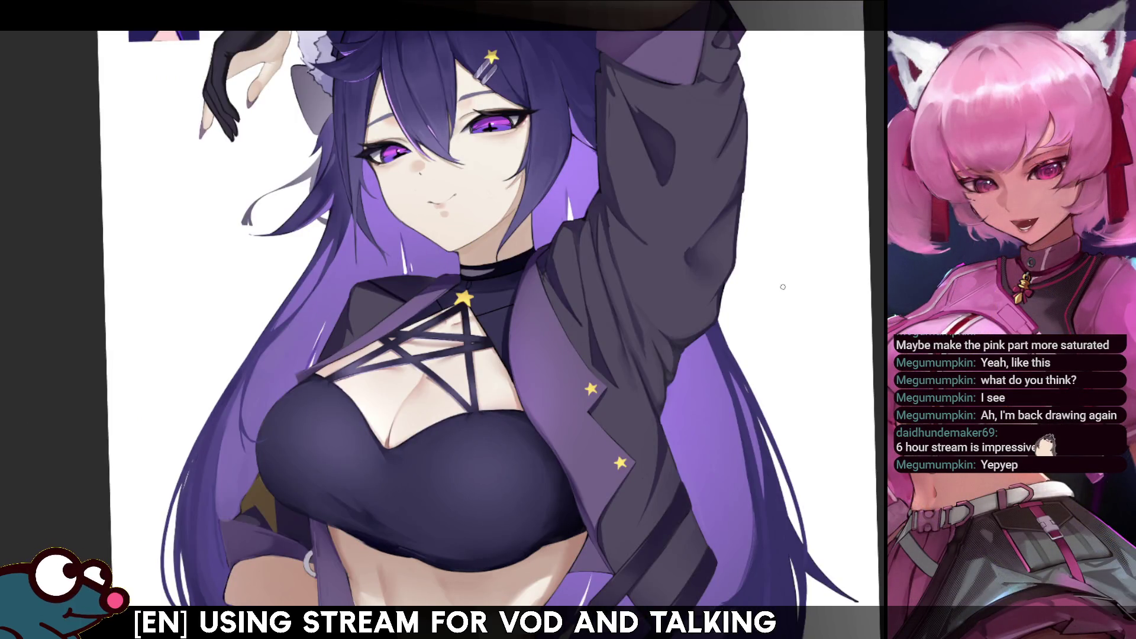
pyautogui.moveTo(450, 319); pyautogui.dragTo(393, 245)
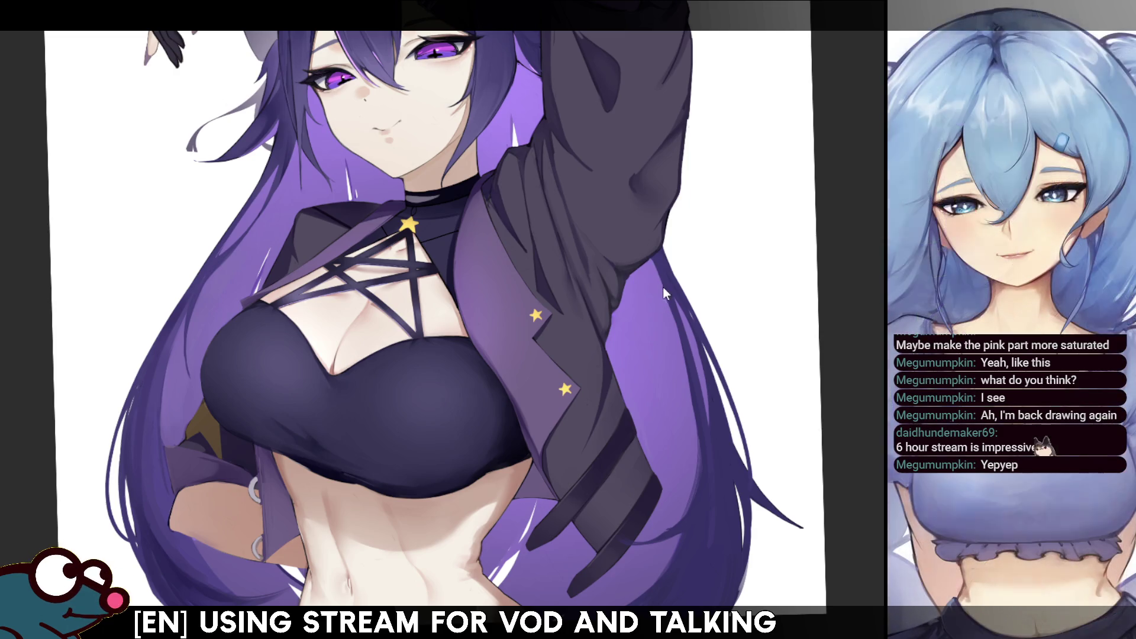
pyautogui.press('h')
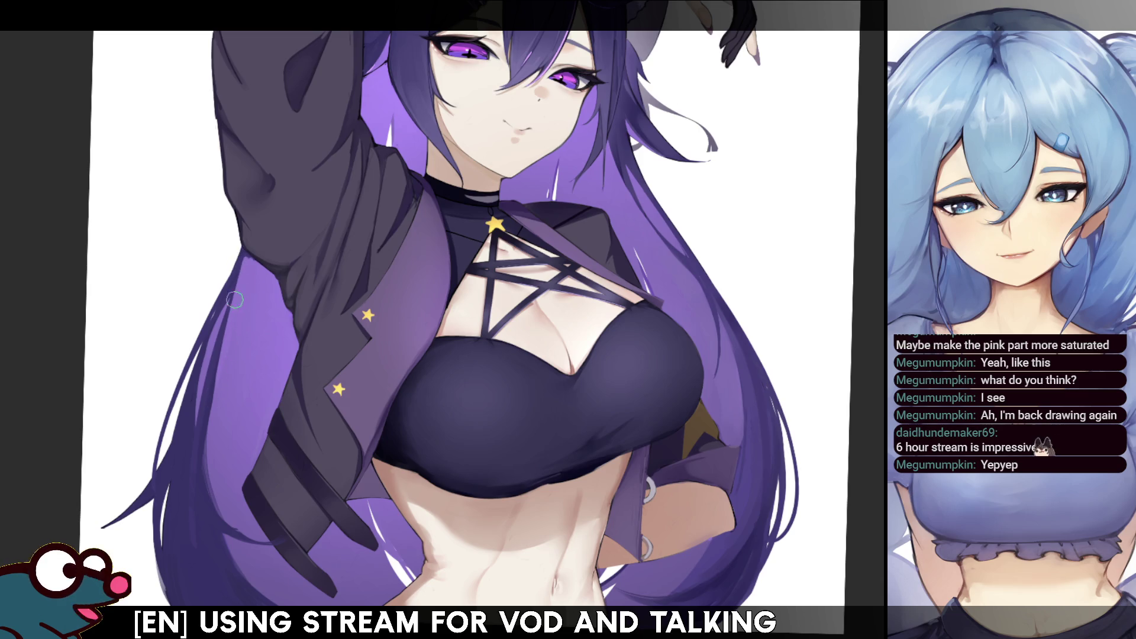
pyautogui.press('h')
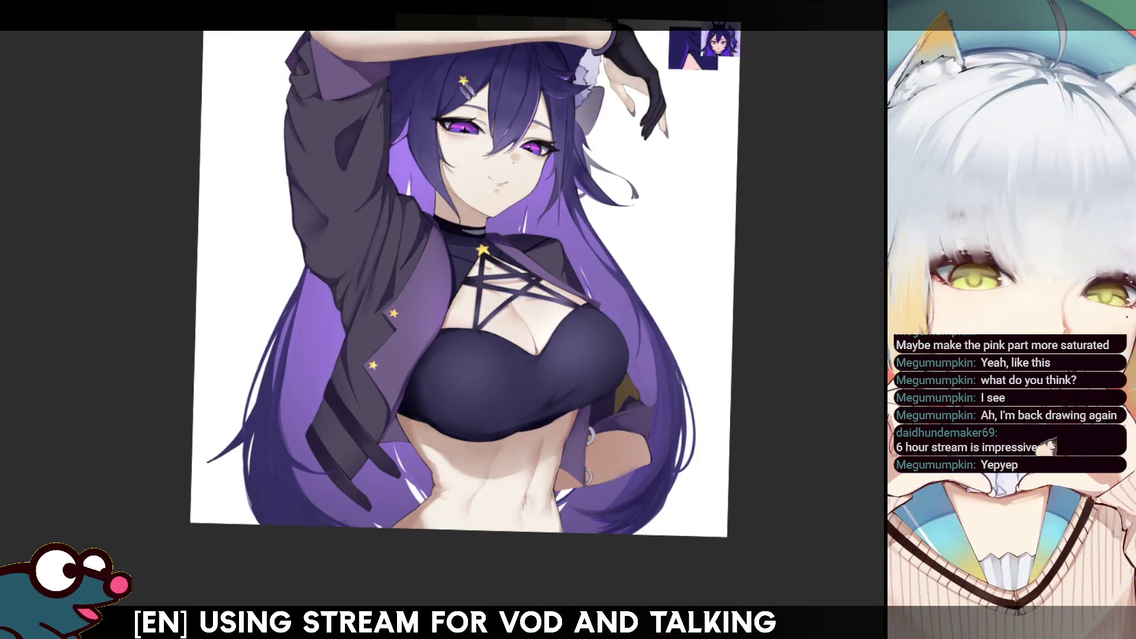
pyautogui.press('h')
pyautogui.press('h')
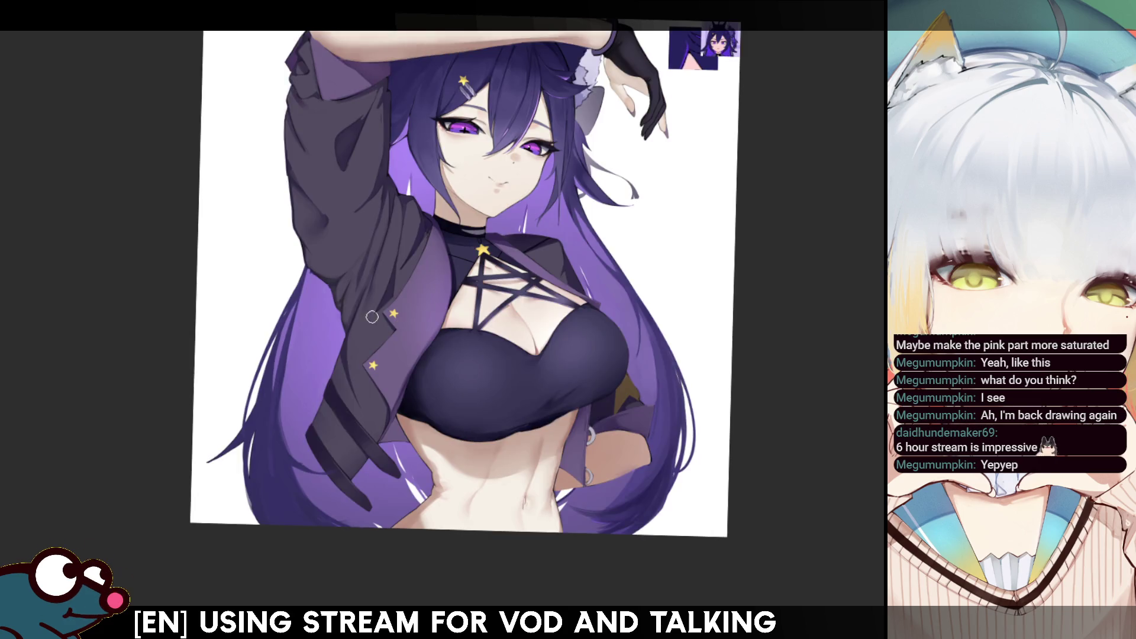